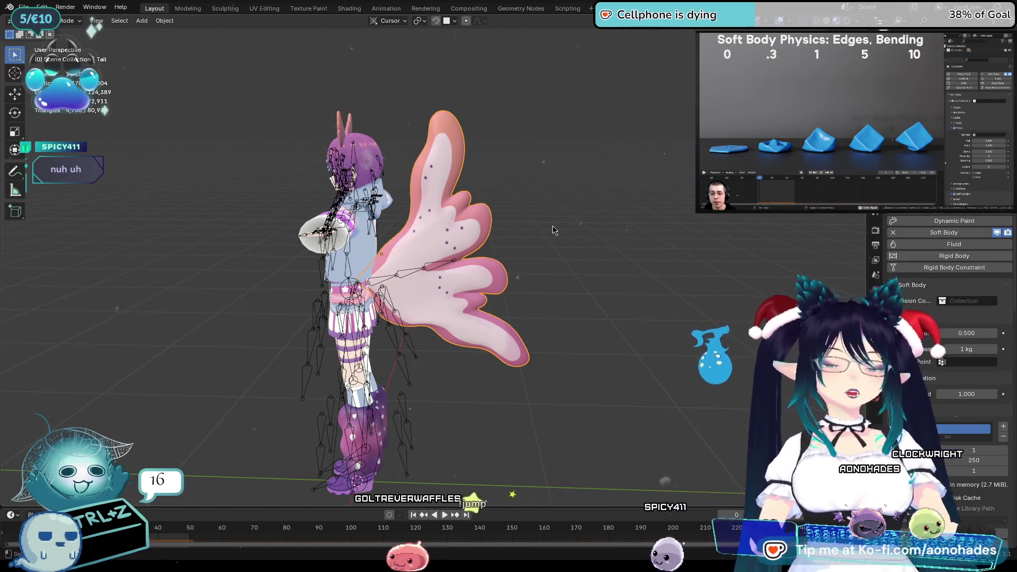
Orbit to a rear three-quarter view of the winged character, then switch to FireAlpaca
middle_click_drag(610, 272, 588, 323)
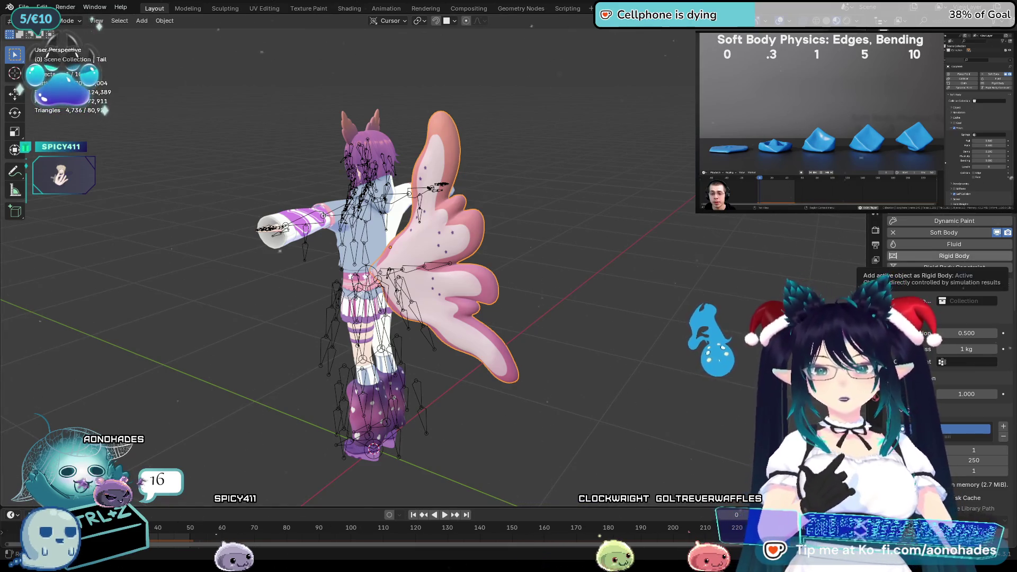
key("alt+Tab")
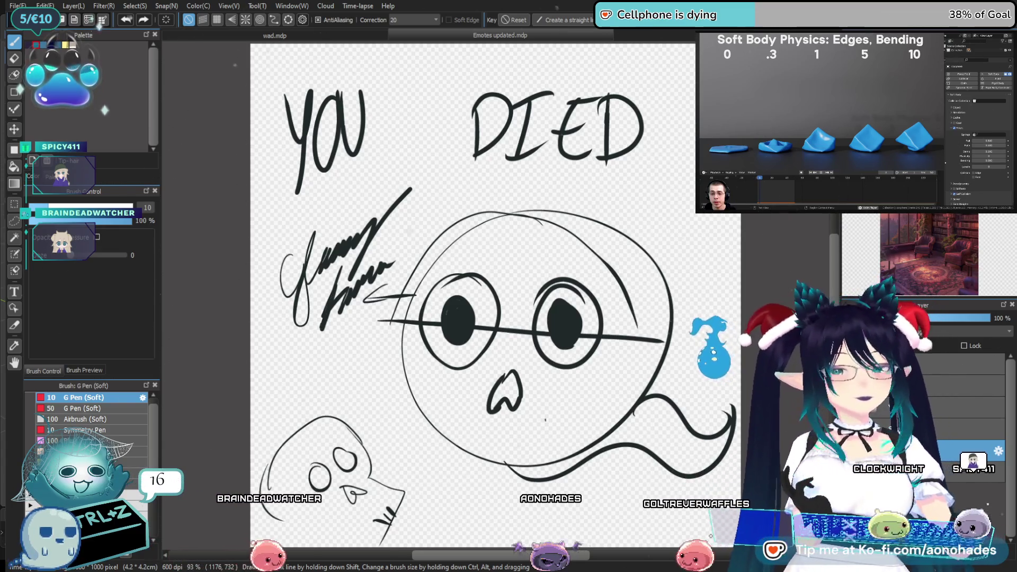
Zoom the Emotes canvas out to 66% so the whole dark alien emote fits
scroll(725, 408, "up", 3)
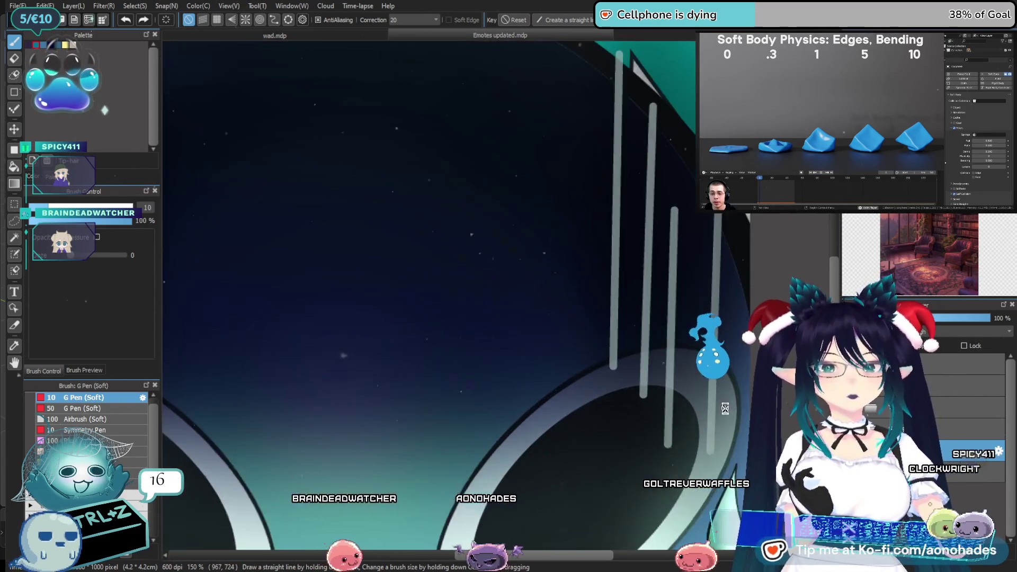
scroll(725, 408, "down", 3)
scroll(725, 408, "down", 1)
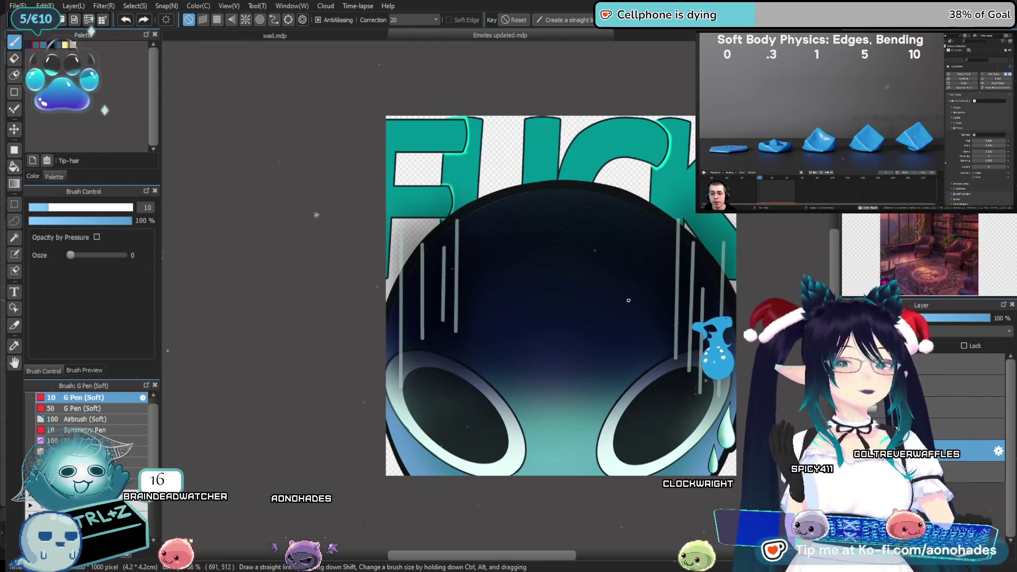
key("Delete")
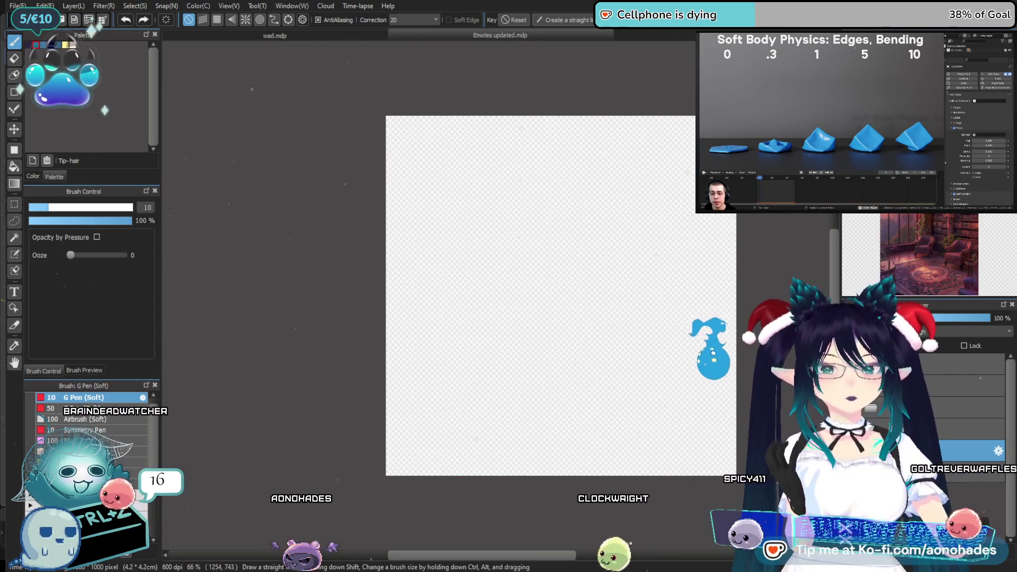
key("ctrl+z")
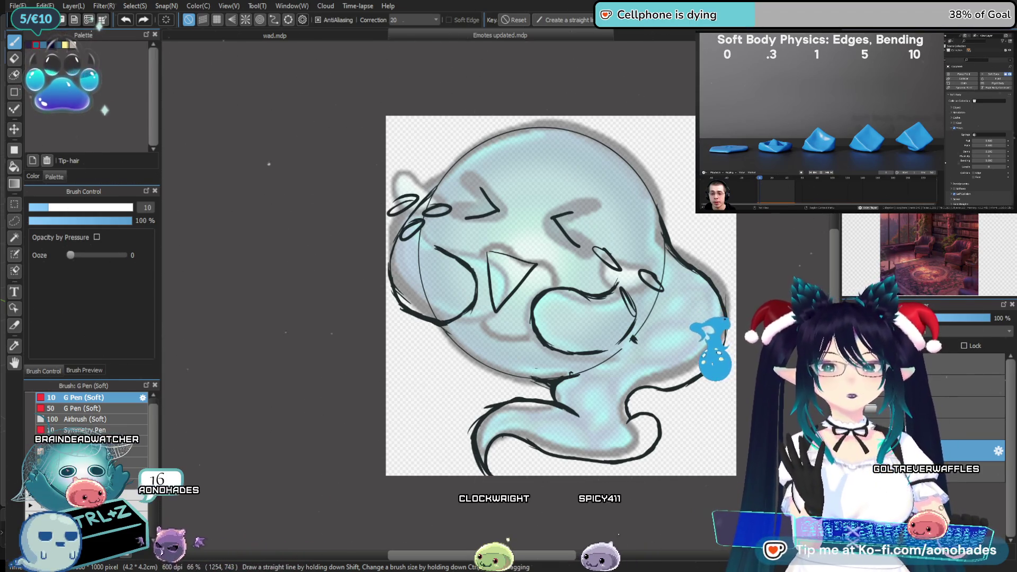
key("Delete")
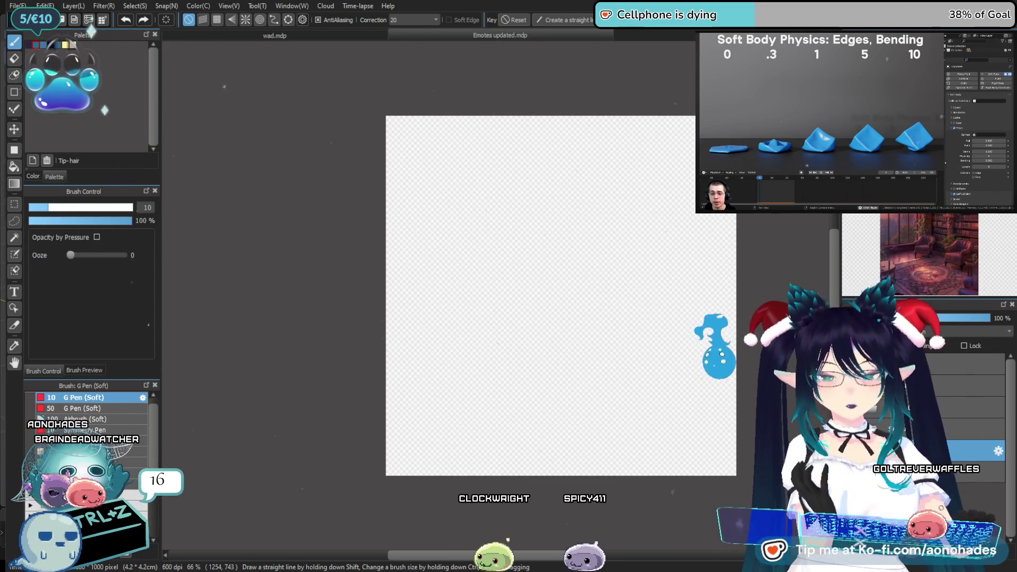
key("ctrl+z")
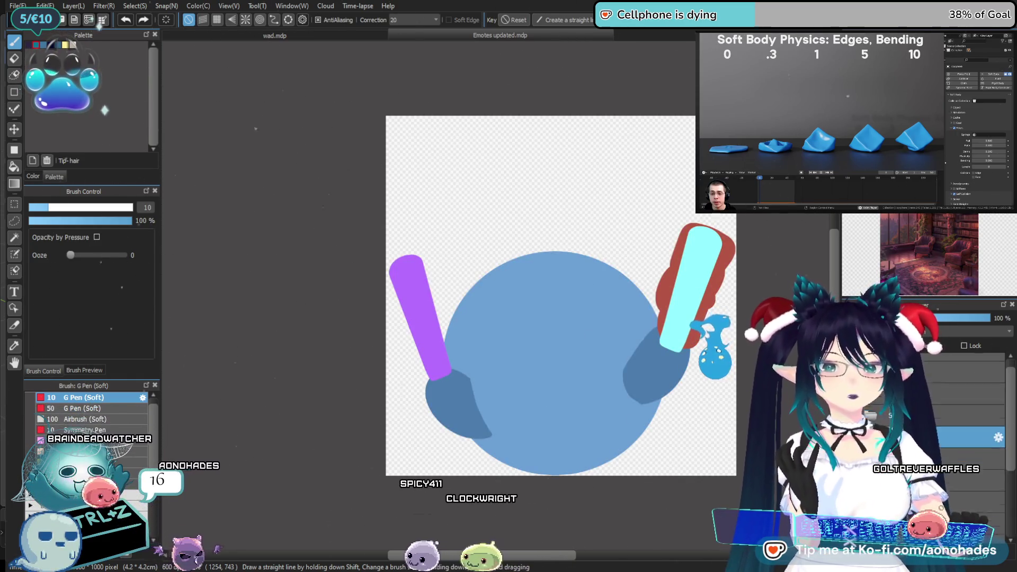
key("ctrl+z")
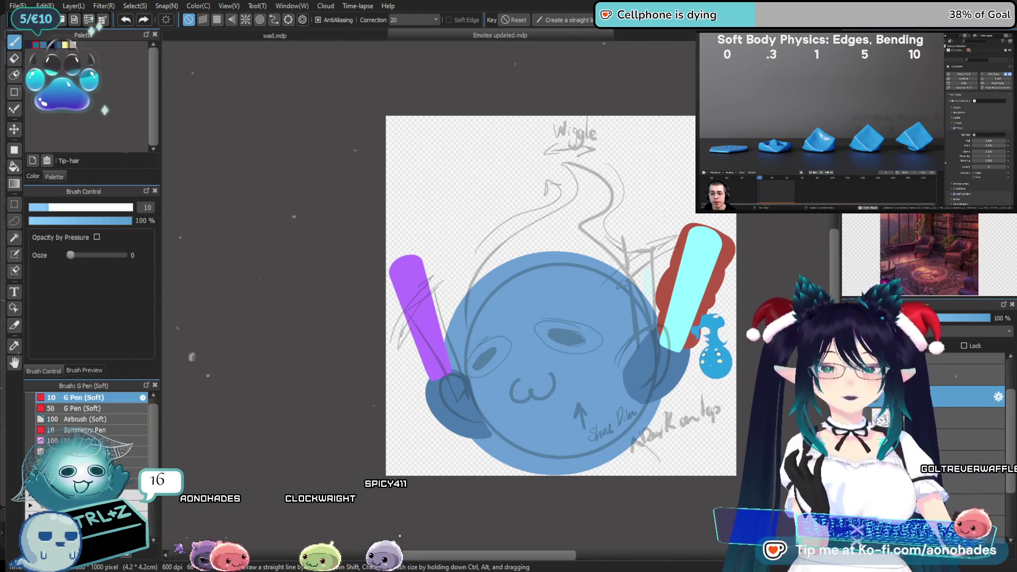
key("ctrl+y")
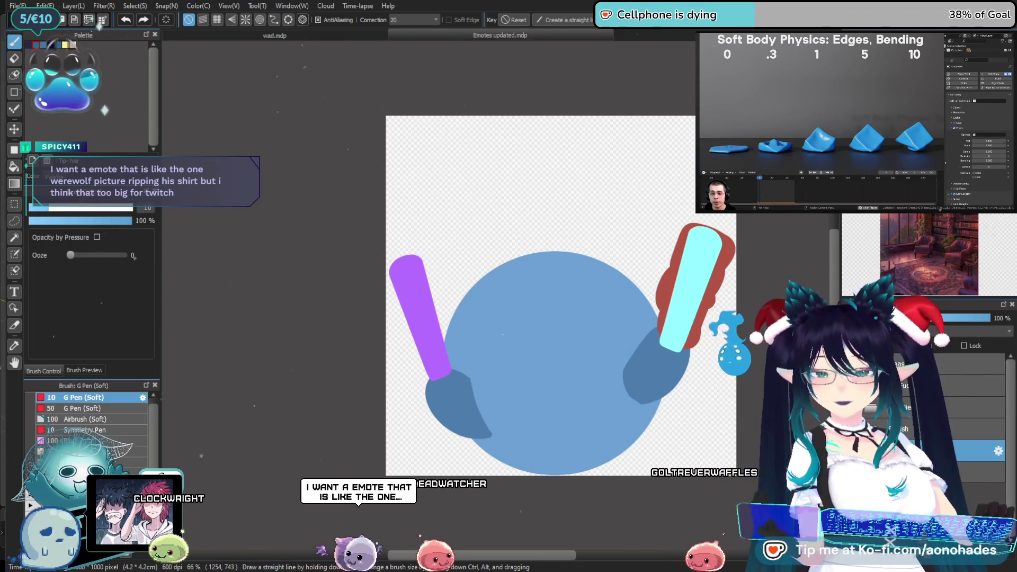
key("ctrl+z")
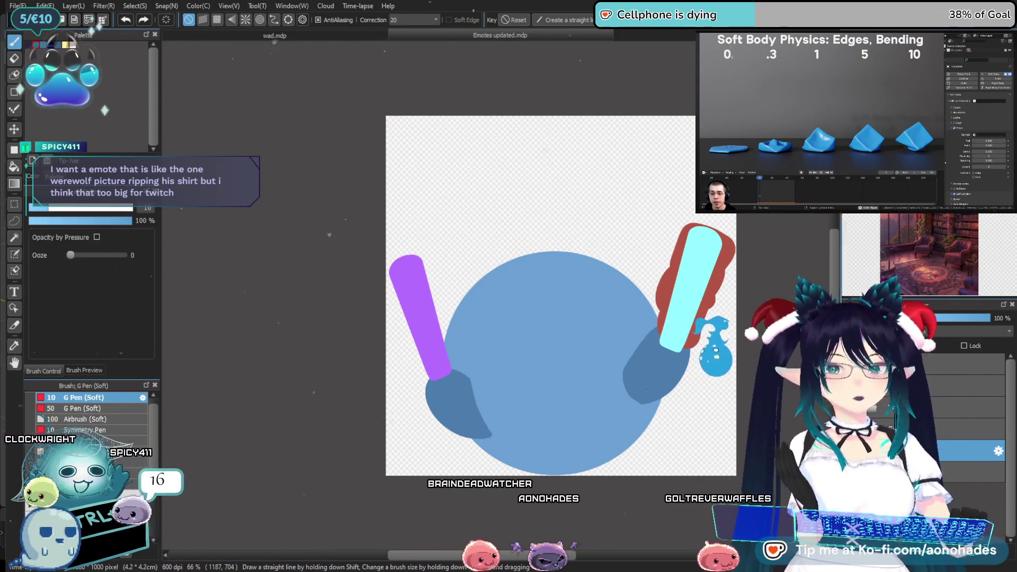
key("Delete")
key("ctrl+z")
scroll(608, 383, "up", 3)
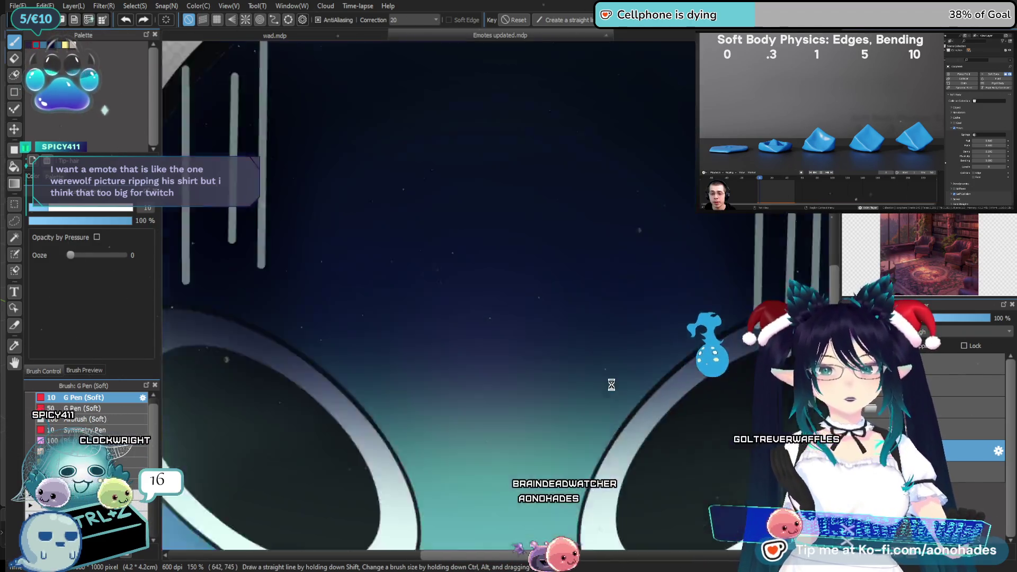
Zoom and pan the canvas until the whole alien emote with teal lettering shows at 66%
scroll(612, 384, "down", 10)
left_click_drag(521, 554, 557, 554)
left_click_drag(827, 265, 829, 303)
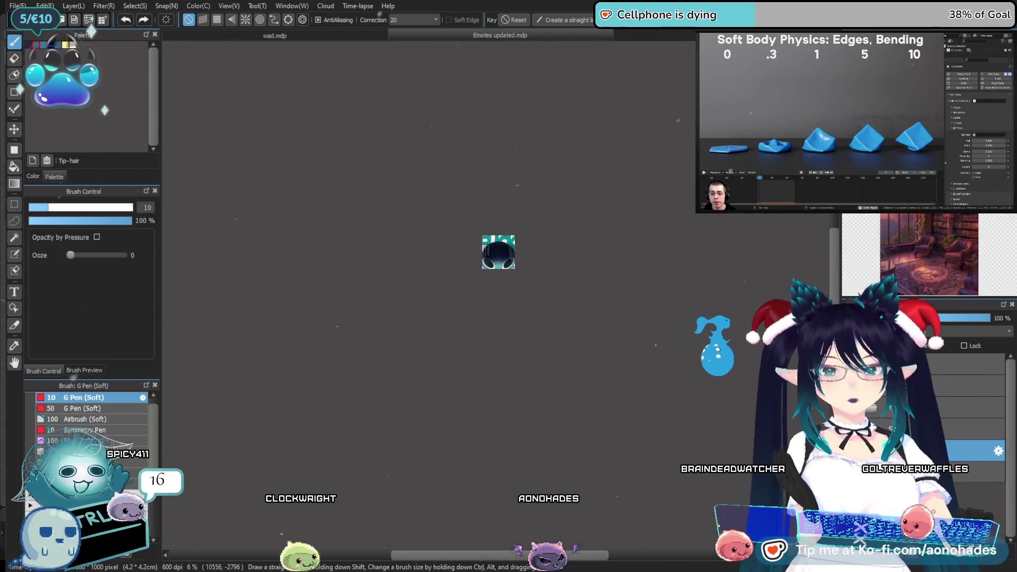
scroll(635, 326, "up", 1)
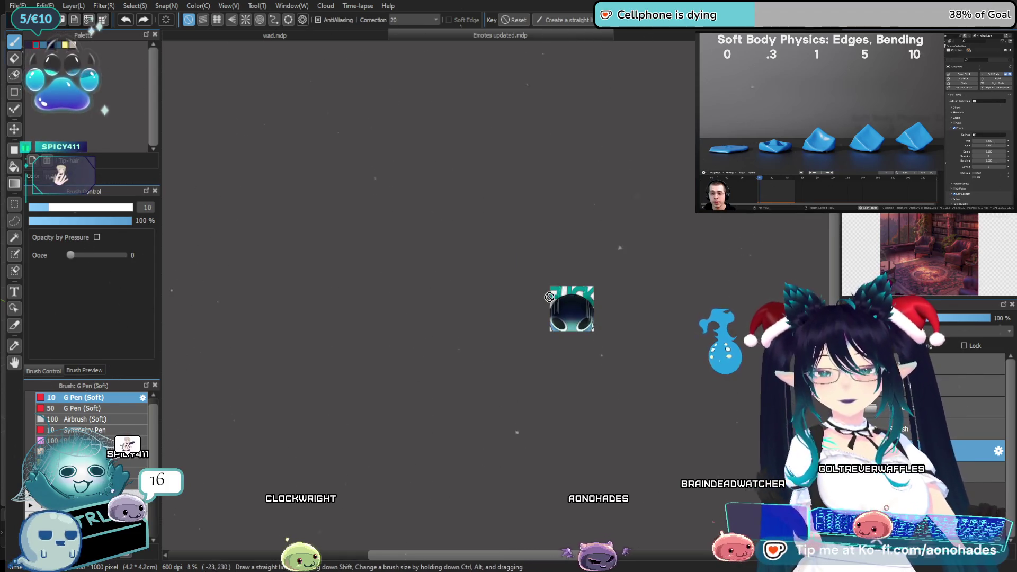
scroll(550, 296, "down", 3)
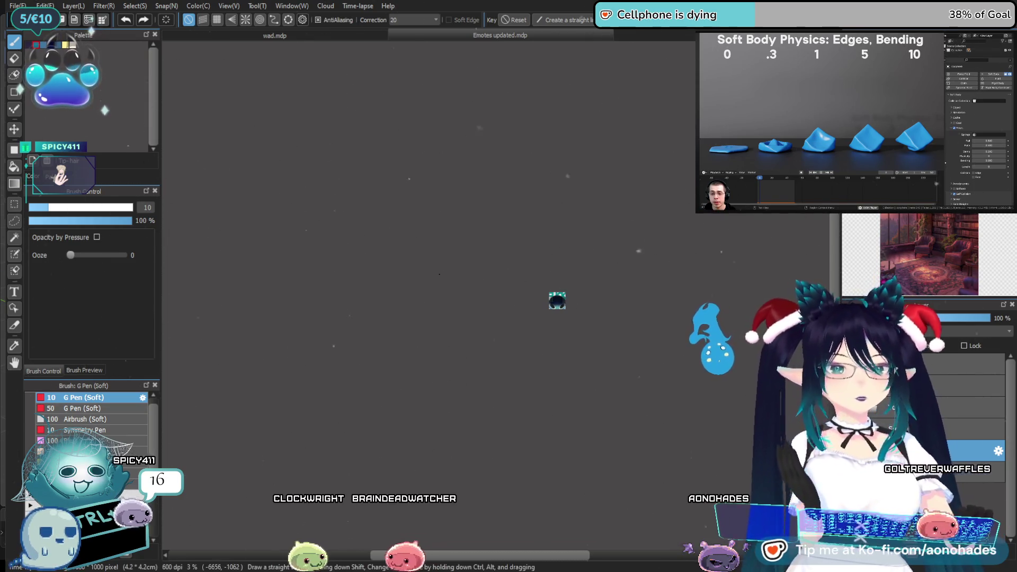
scroll(558, 309, "up", 5)
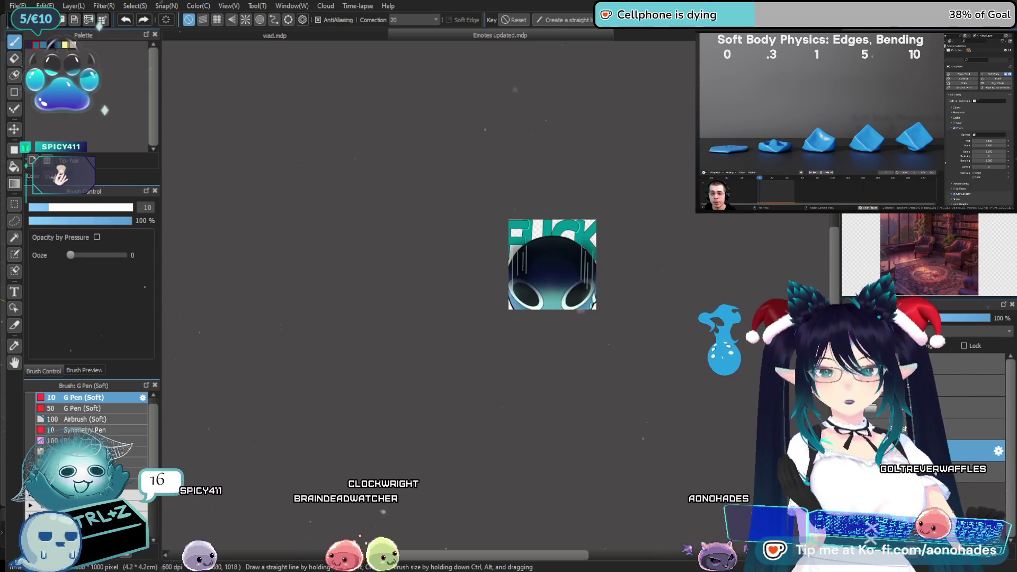
scroll(596, 309, "up", 3)
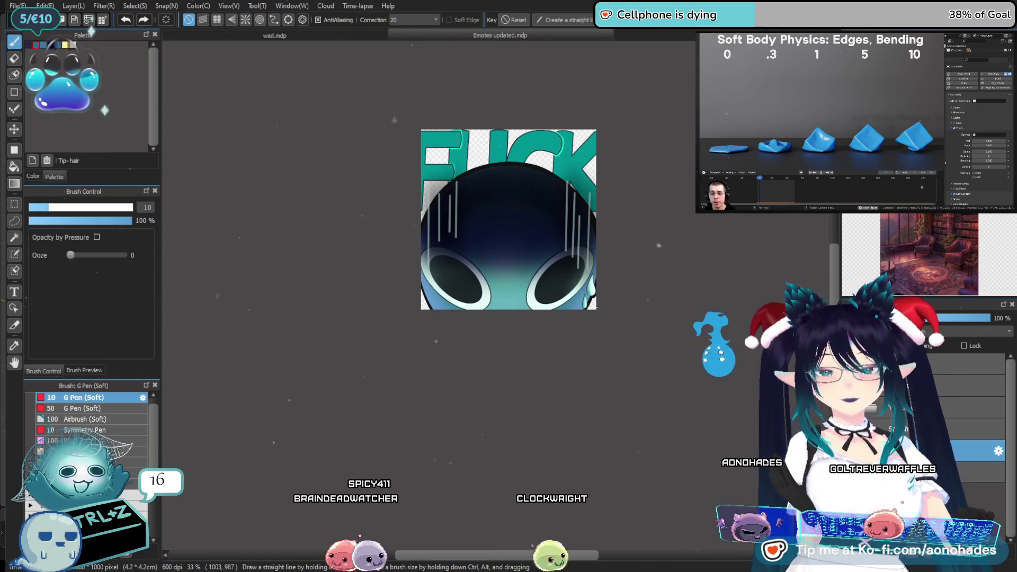
scroll(596, 309, "down", 5)
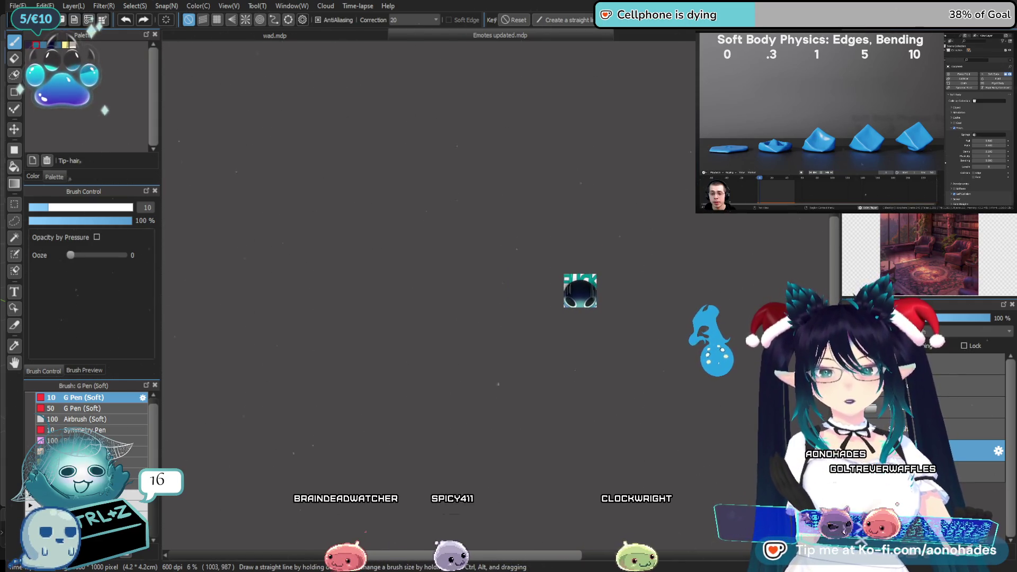
scroll(596, 309, "up", 3)
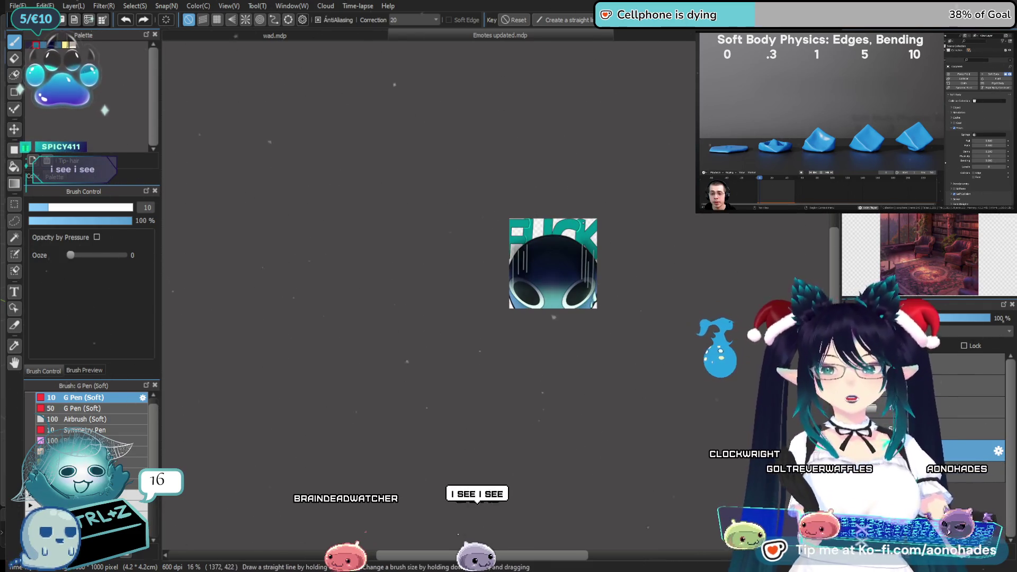
scroll(556, 303, "up", 3)
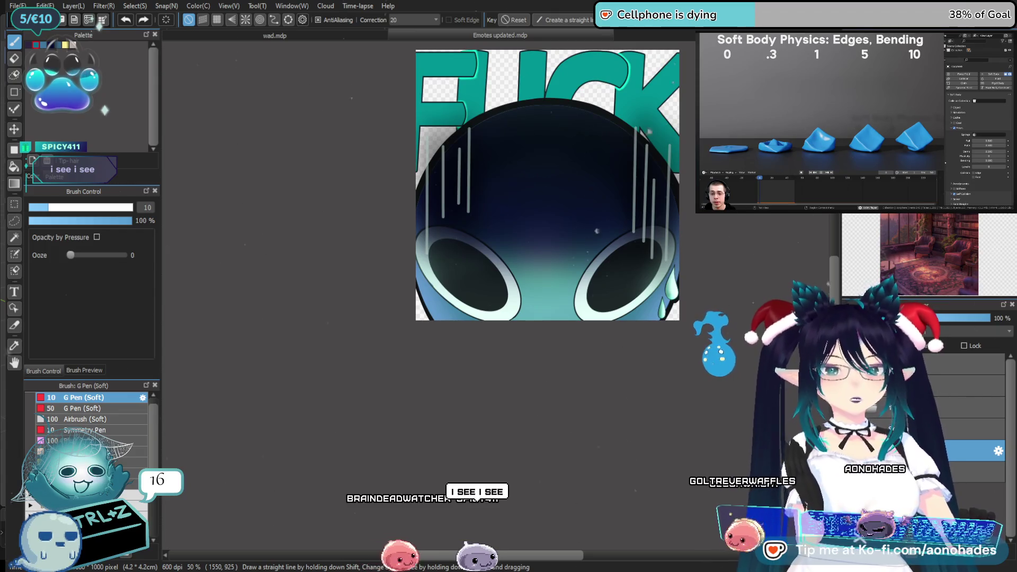
scroll(388, 285, "up", 3)
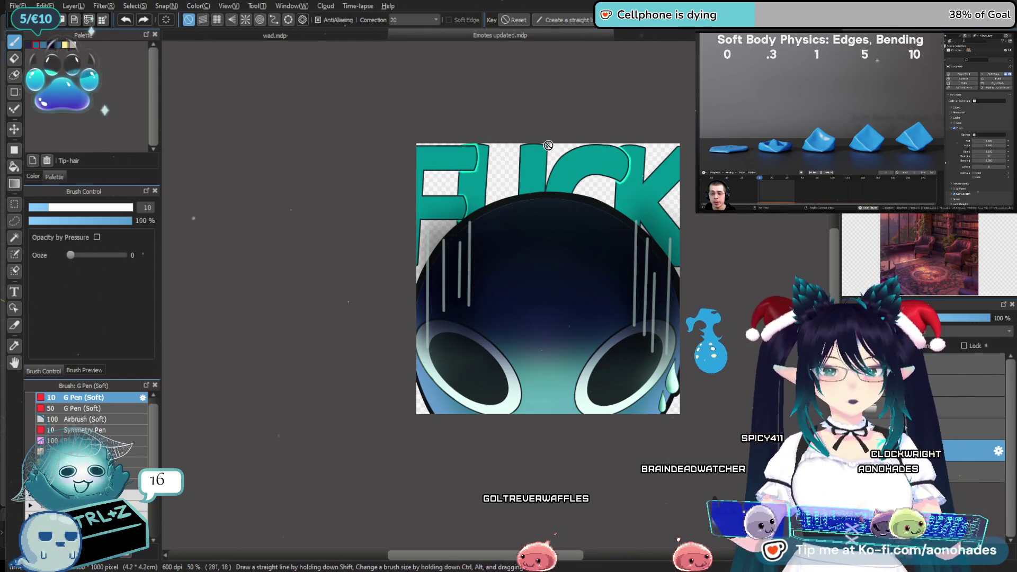
scroll(683, 308, "down", 6)
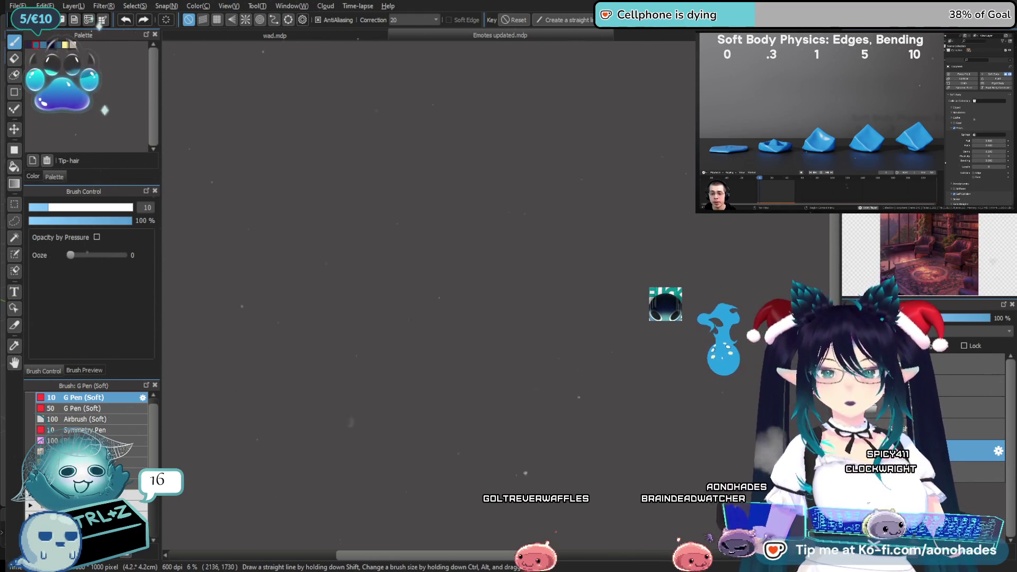
Switch to the document holding the YOU DIED sketch
scroll(703, 349, "up", 7)
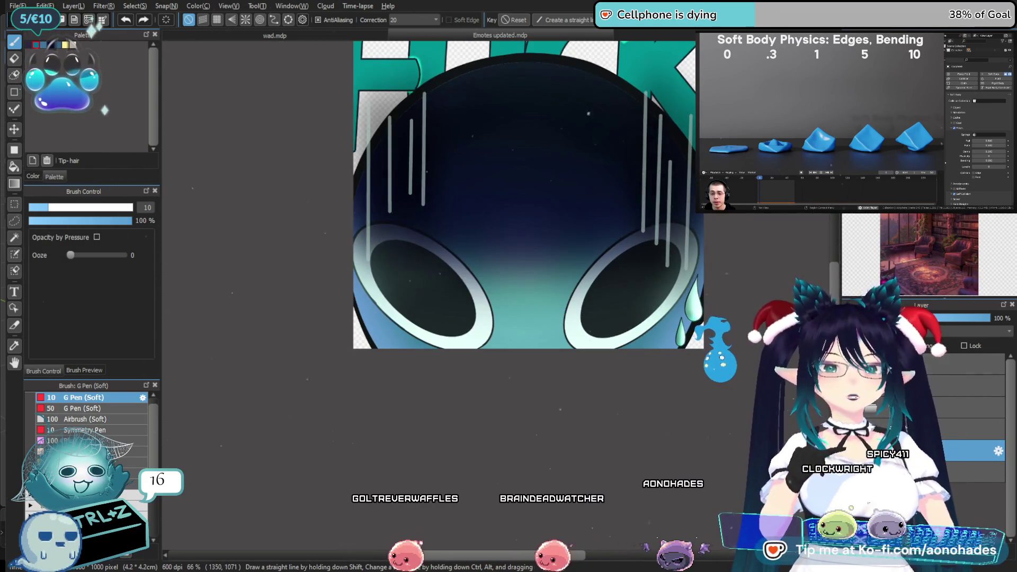
scroll(703, 349, "up", 3)
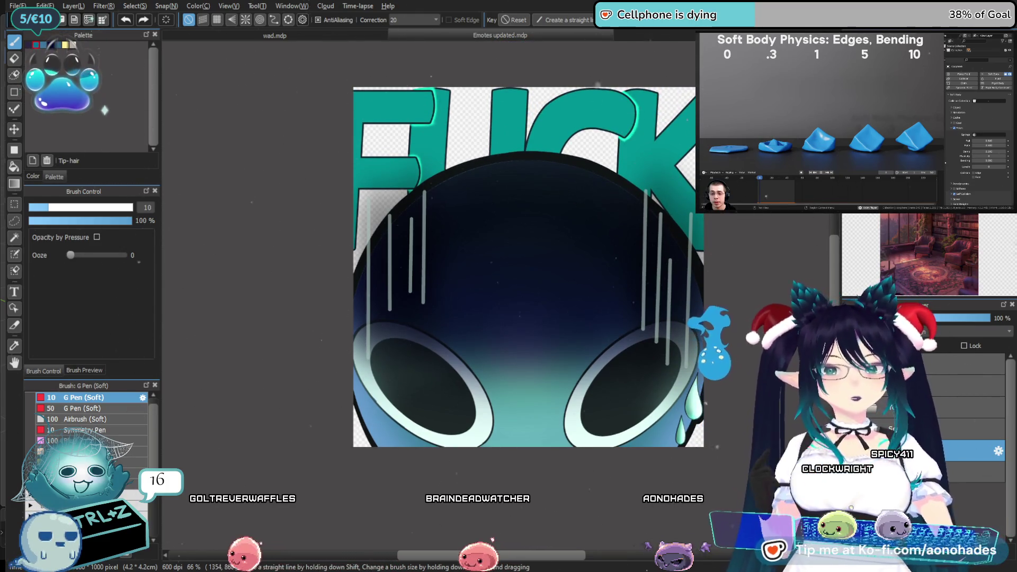
left_click(861, 385)
left_click(861, 407)
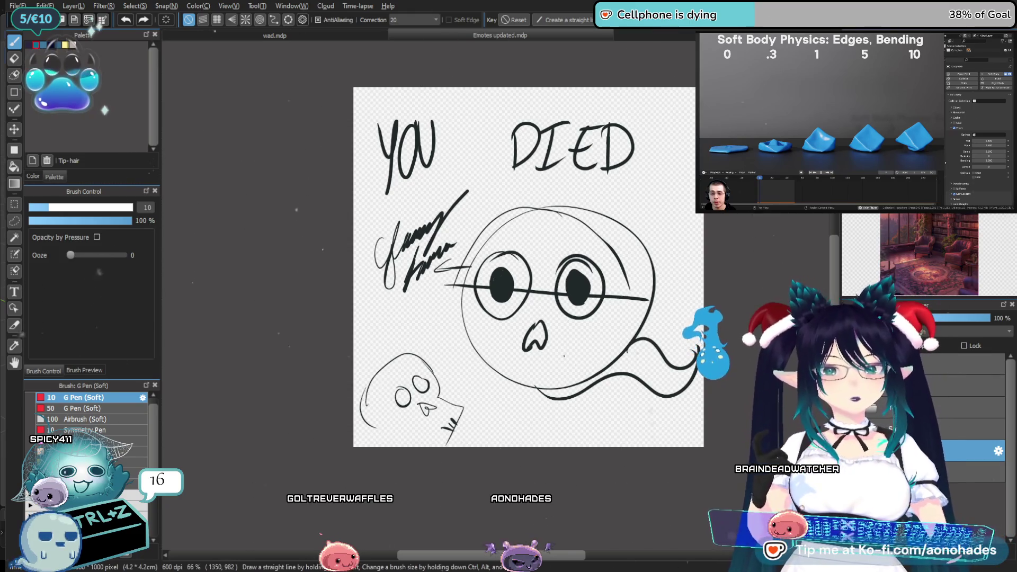
Delete the YOU DIED drawing, leaving an empty transparent canvas
key("Delete")
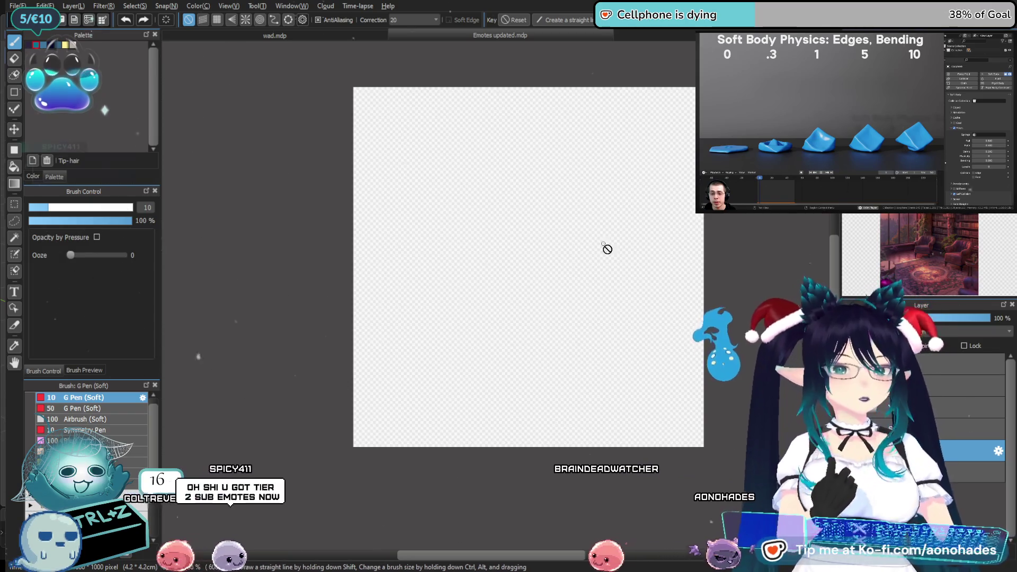
Paste the rough sketch back onto the canvas, then quit FireAlpaca with Alt+F4
key("ctrl+v")
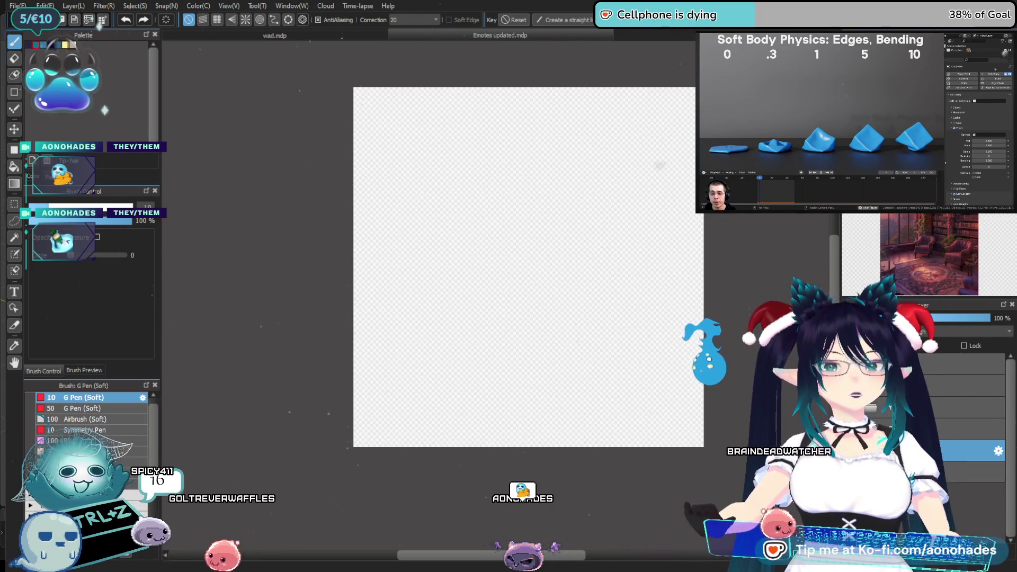
key("alt+F4")
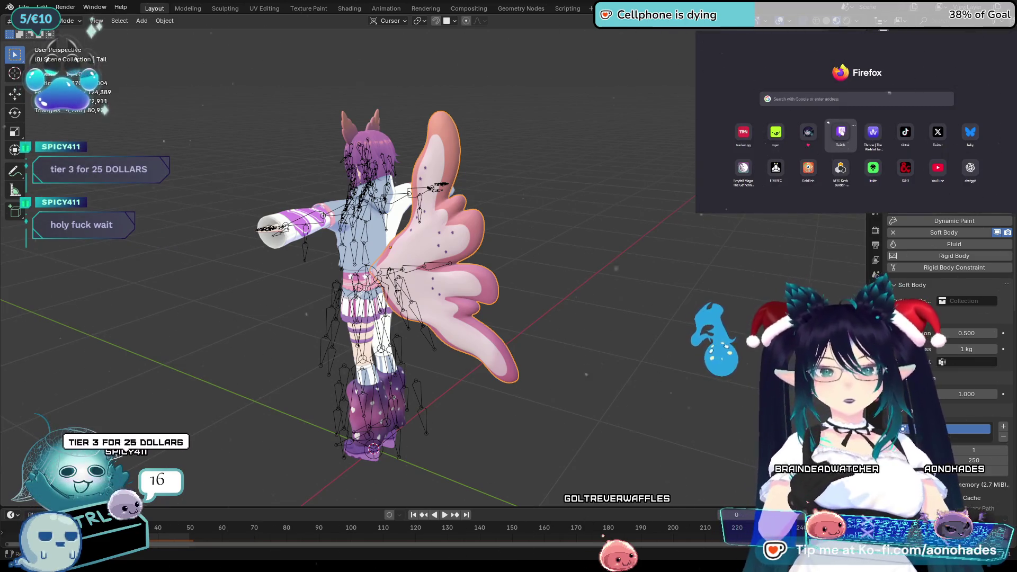
Open Twitch from the new tab, go to the channel via the account menu, and collapse the chat
left_click(847, 139)
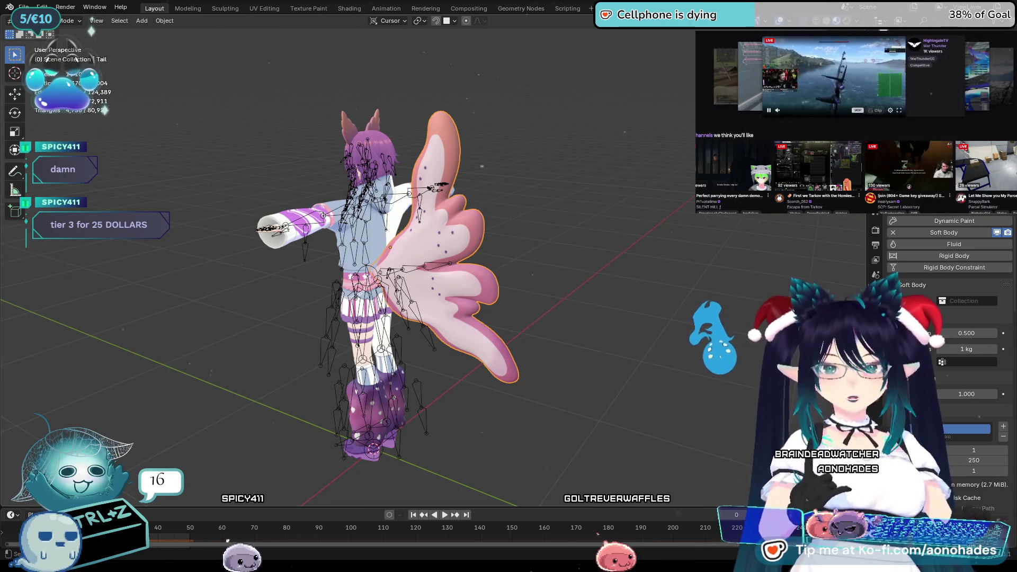
left_click(1005, 38)
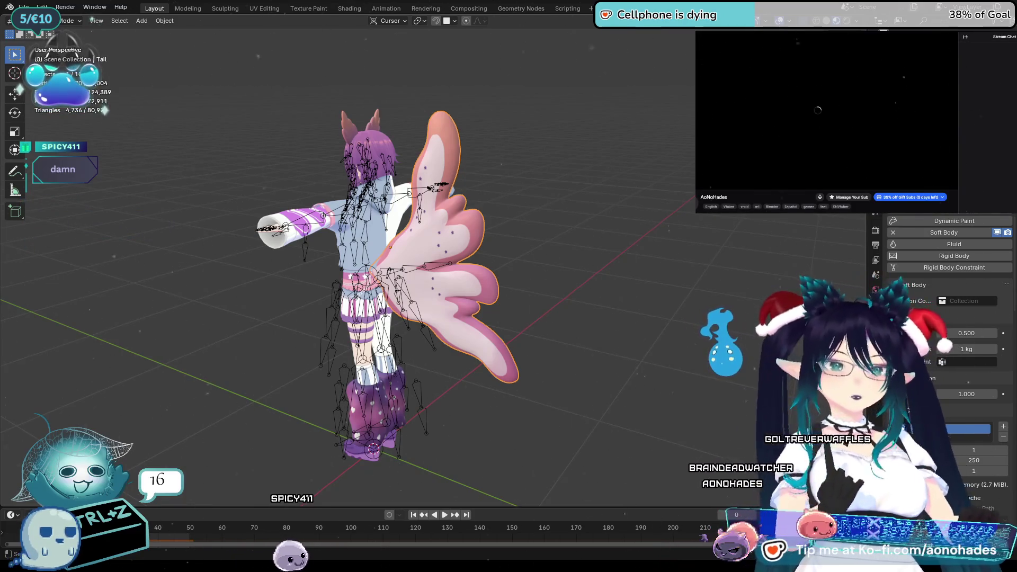
scroll(900, 97, "down", 3)
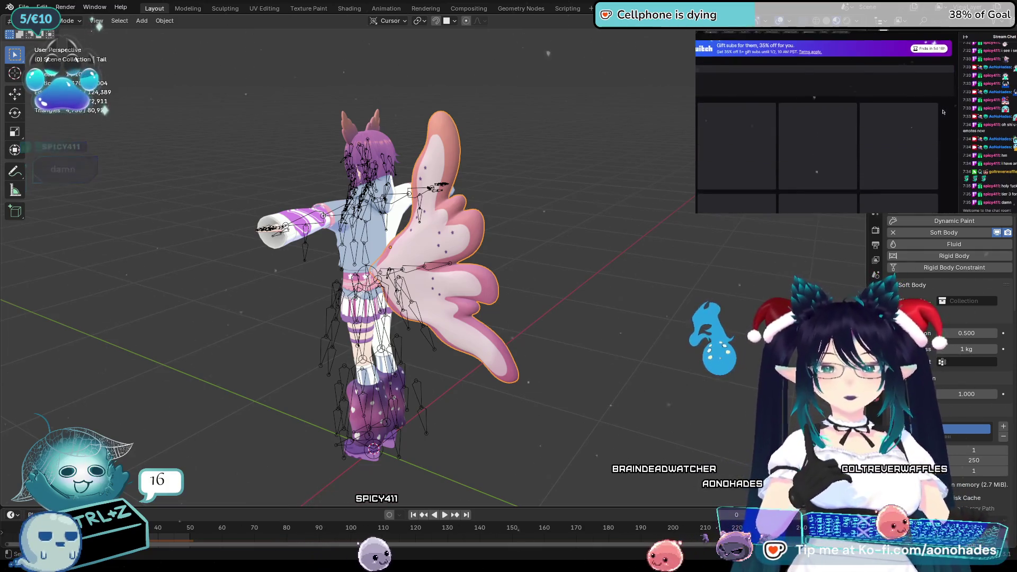
left_click(965, 38)
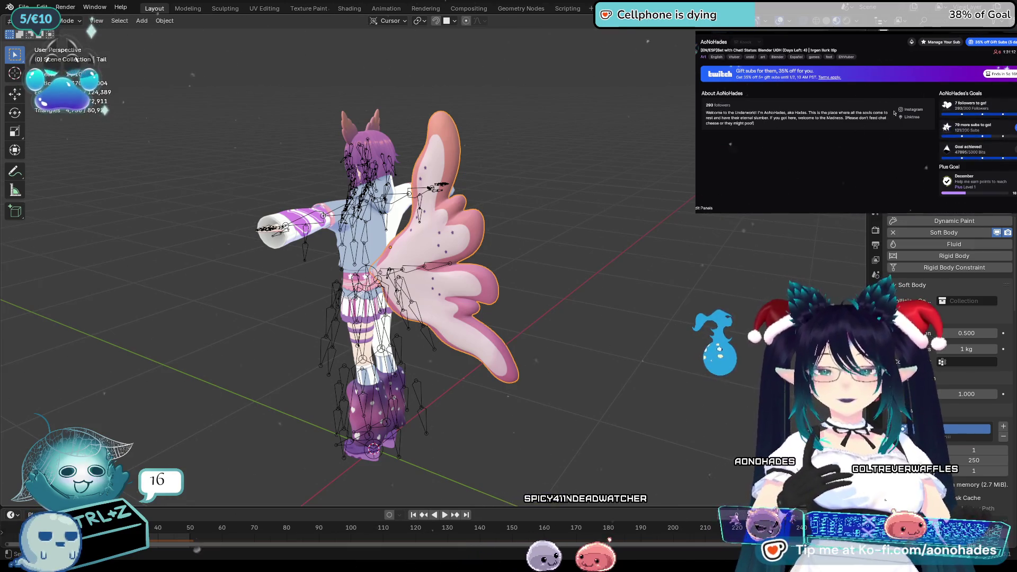
Expand the Plus Goal entry in the Goals panel to show its rules, levels and points
scroll(890, 110, "down", 3)
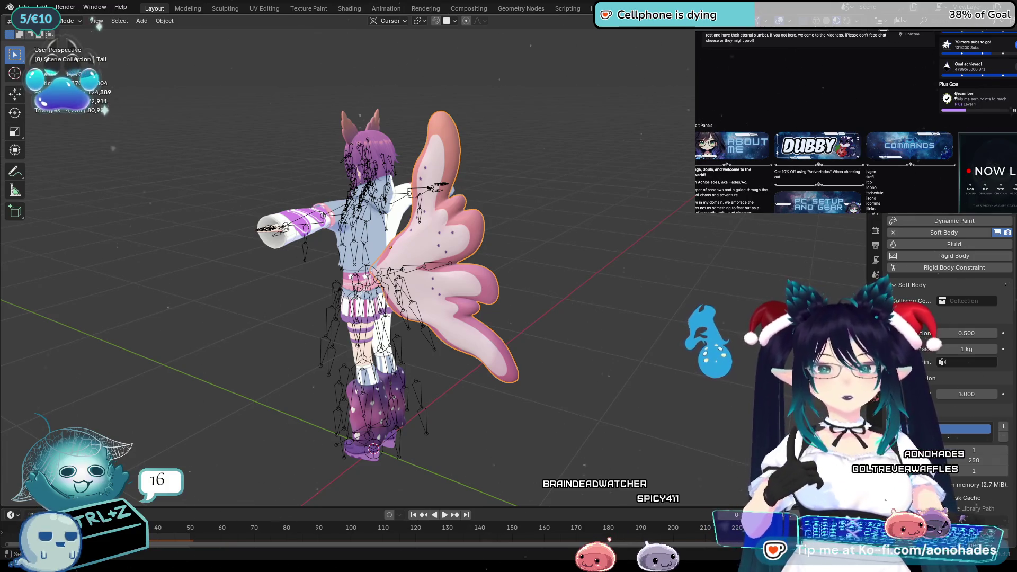
left_click(1008, 99)
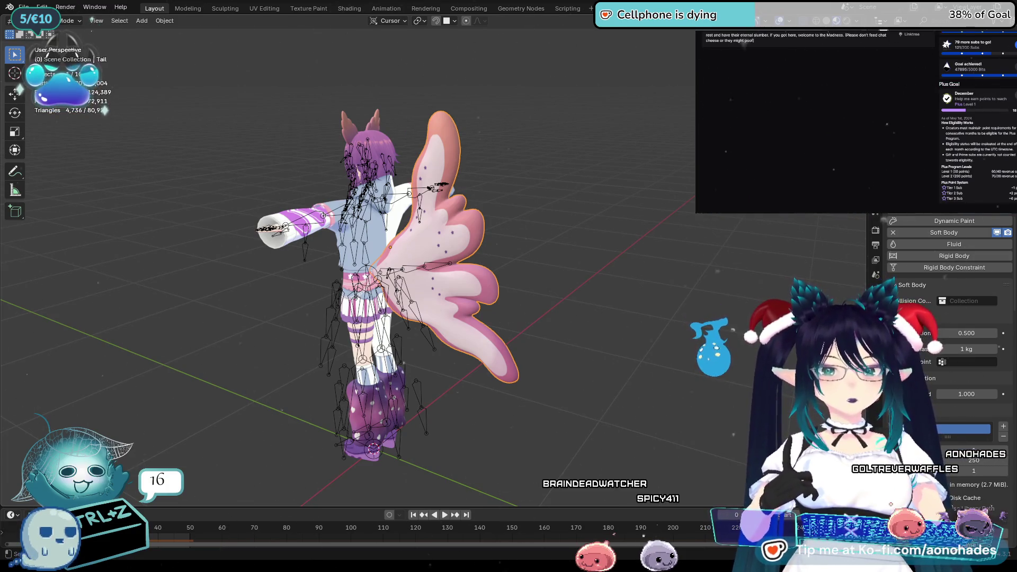
scroll(945, 101, "down", 1)
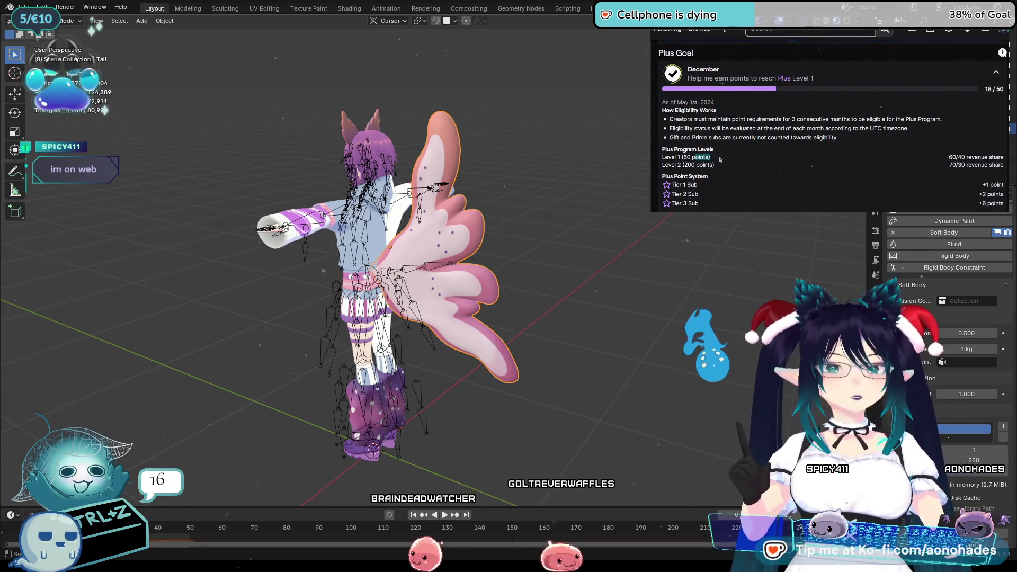
Highlight the Level 1 (50 points) requirement and the three-consecutive-months eligibility rule
left_click_drag(682, 158, 673, 158)
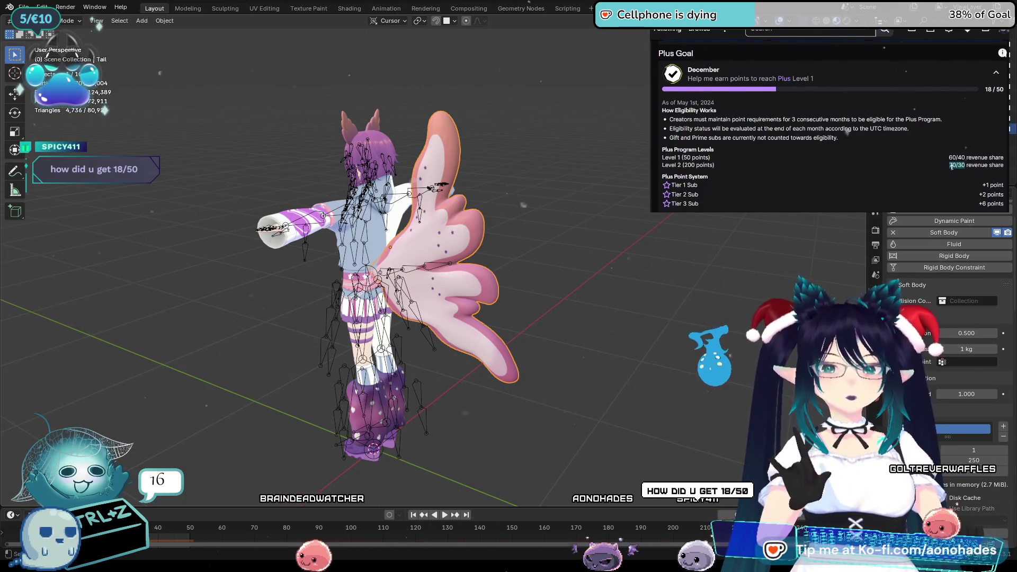
left_click(841, 146)
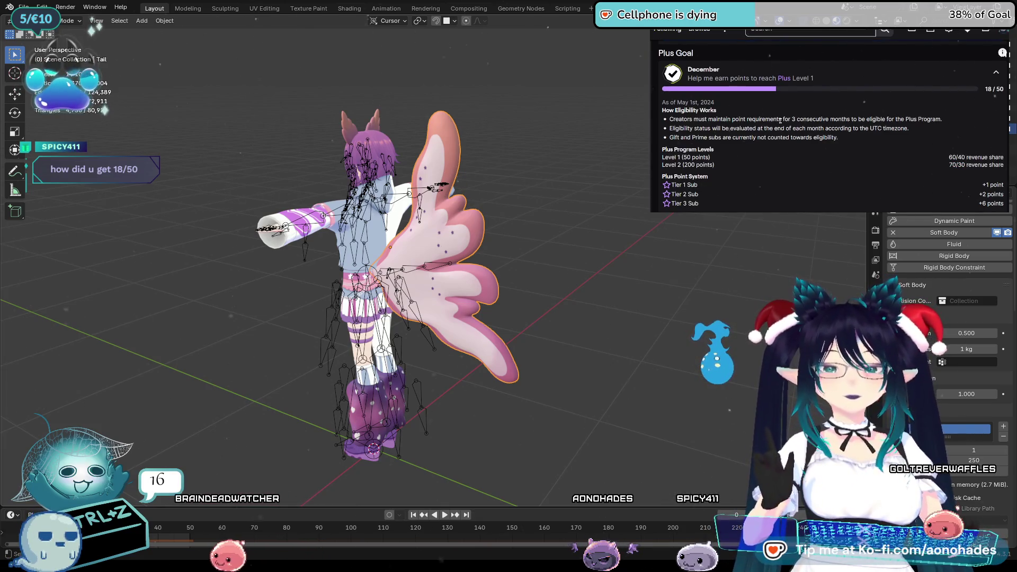
left_click_drag(783, 120, 885, 120)
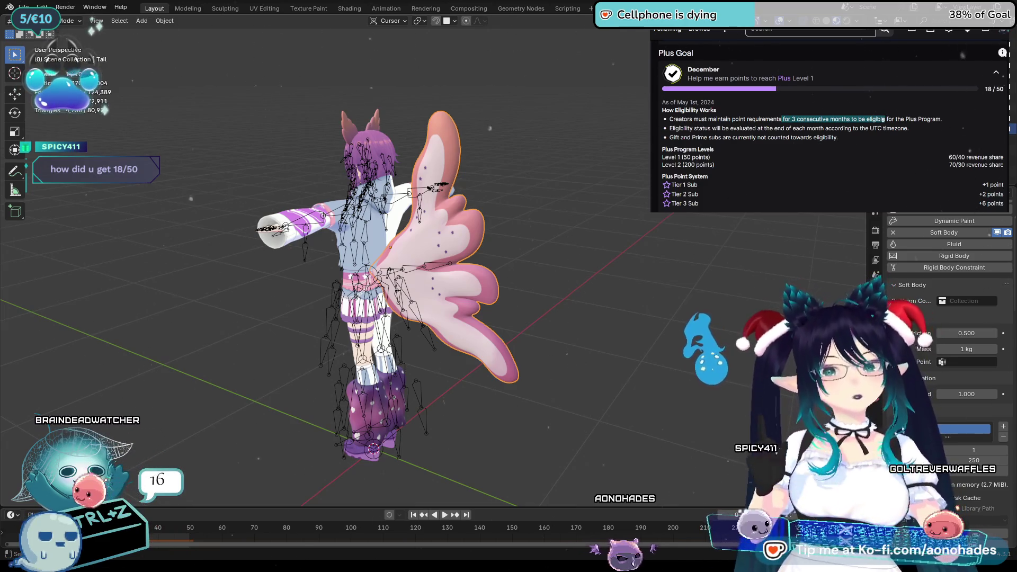
left_click(825, 123)
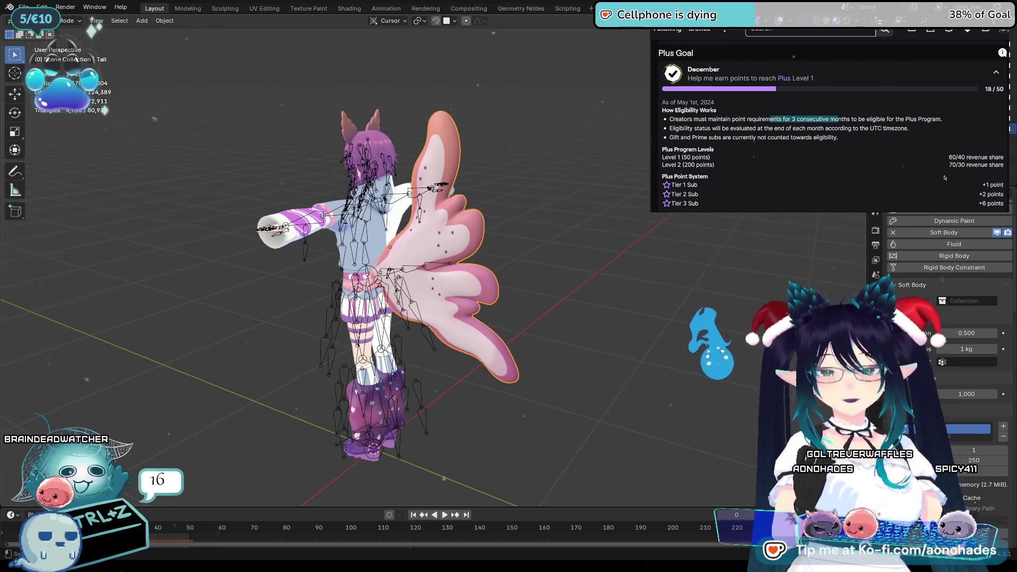
scroll(943, 175, "down", 2)
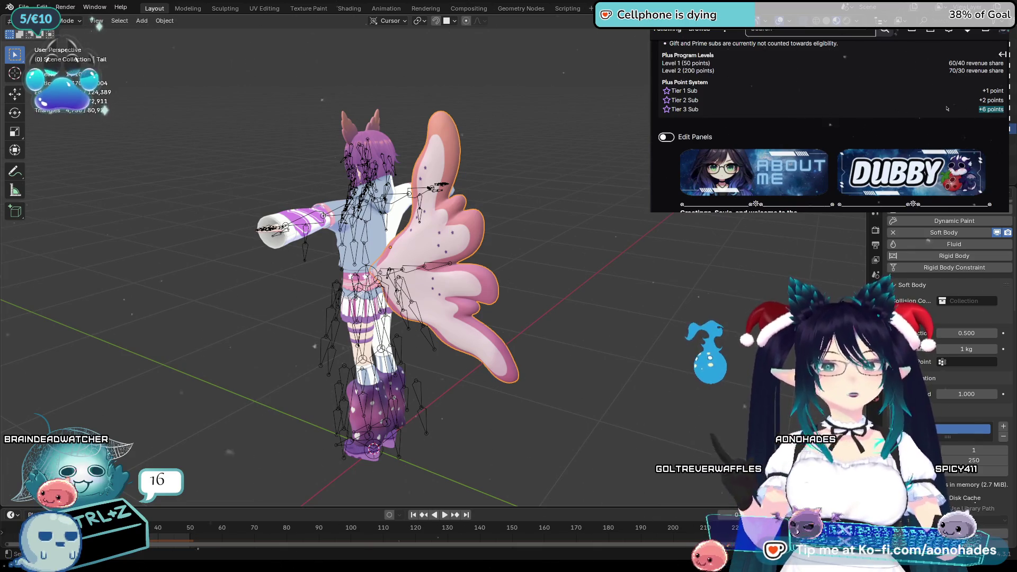
scroll(932, 114, "up", 1)
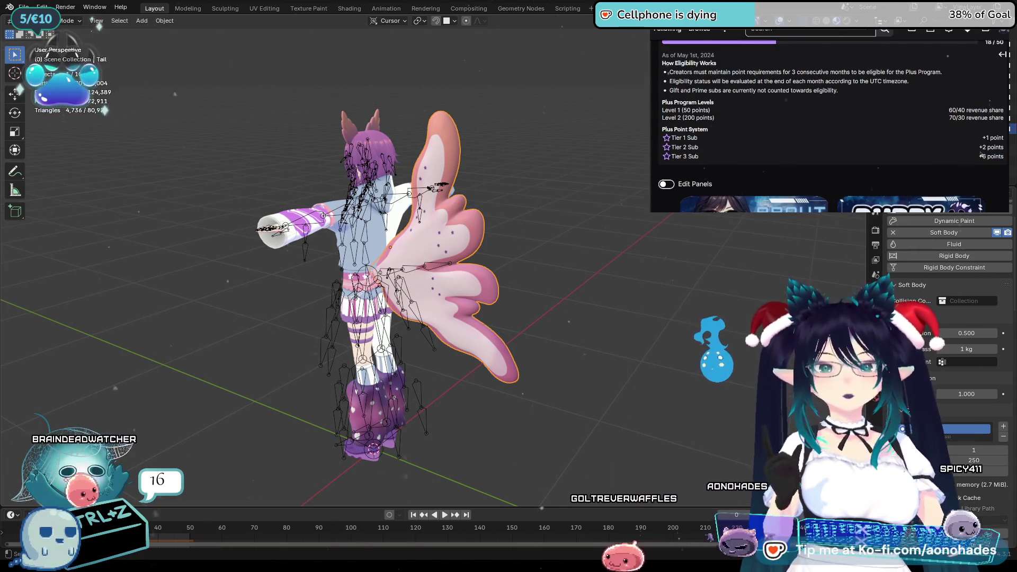
left_click(967, 135)
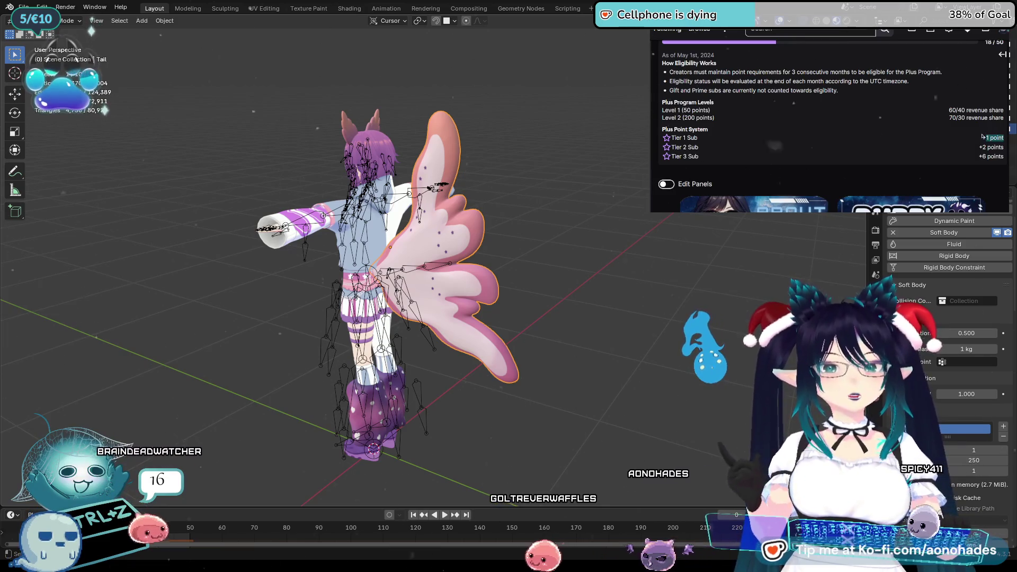
Open the account menu listing Creator Dashboard, Stream Summary and Wallet
scroll(966, 135, "up", 5)
scroll(962, 112, "down", 4)
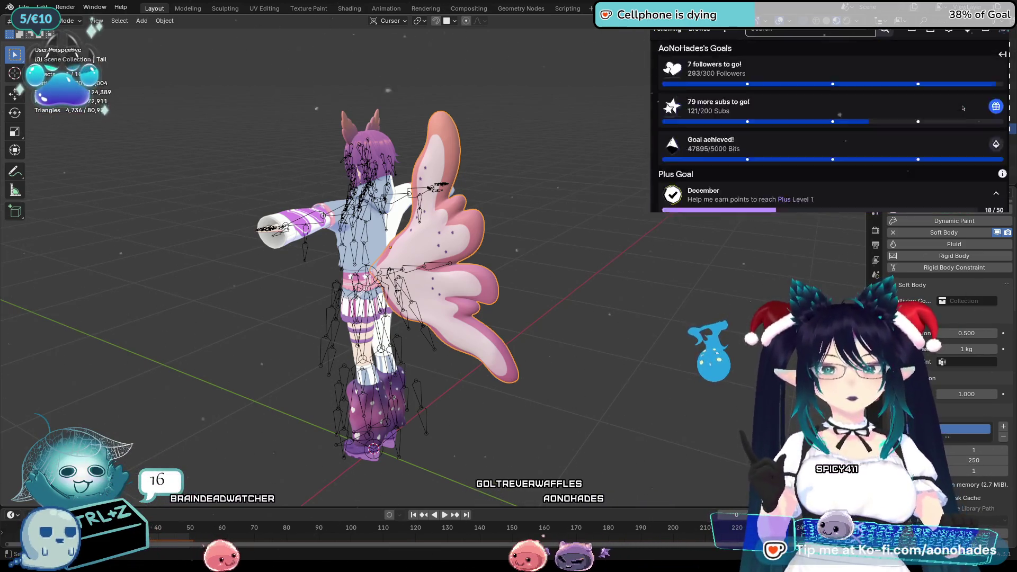
left_click(1002, 29)
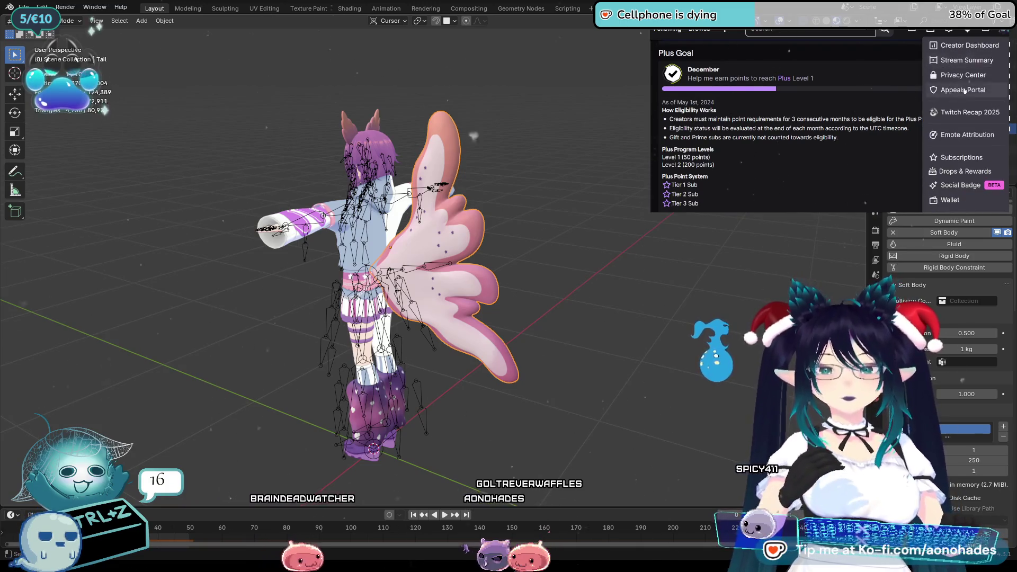
Go to the Creator Dashboard earnings page and zoom it in to the subscription tier table
left_click(964, 47)
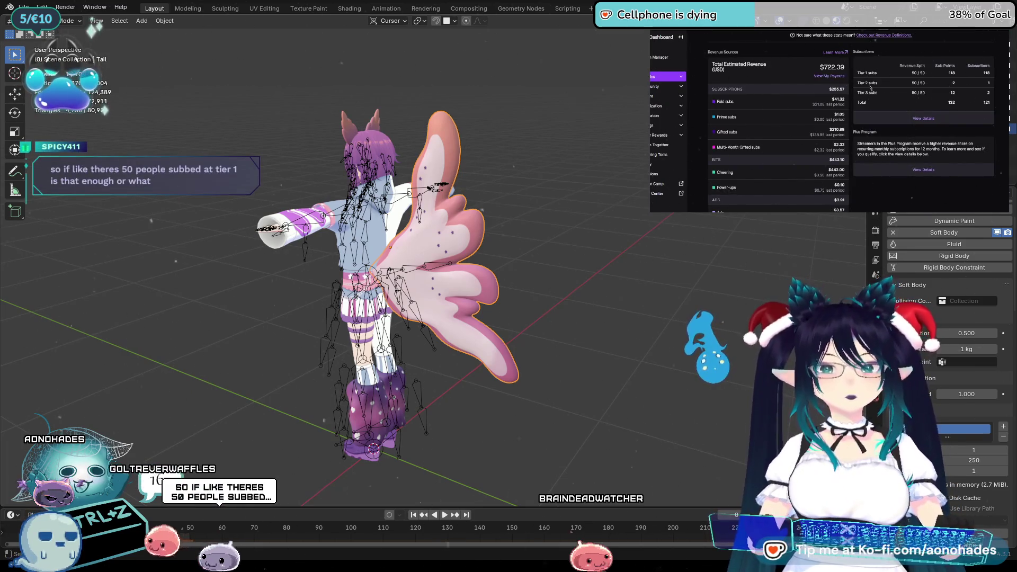
scroll(964, 109, "up", 4, "ctrl")
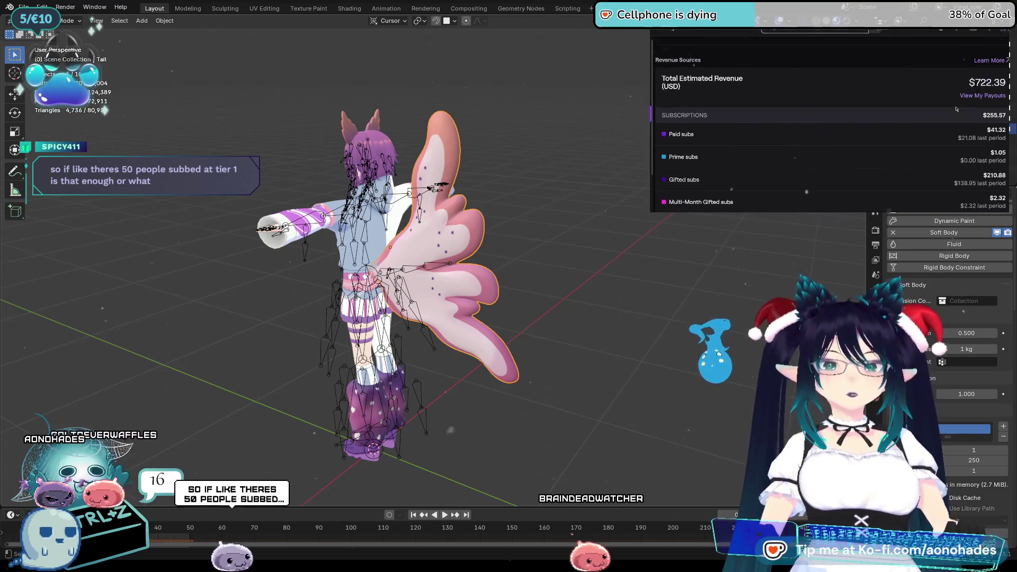
scroll(956, 108, "up", 3, "ctrl")
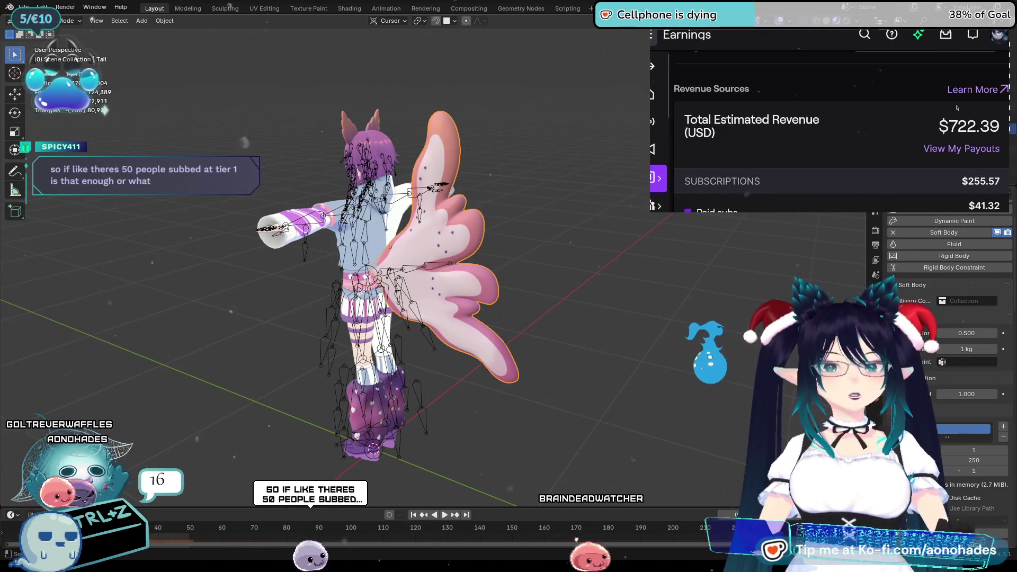
scroll(957, 108, "down", 8)
scroll(956, 108, "up", 3)
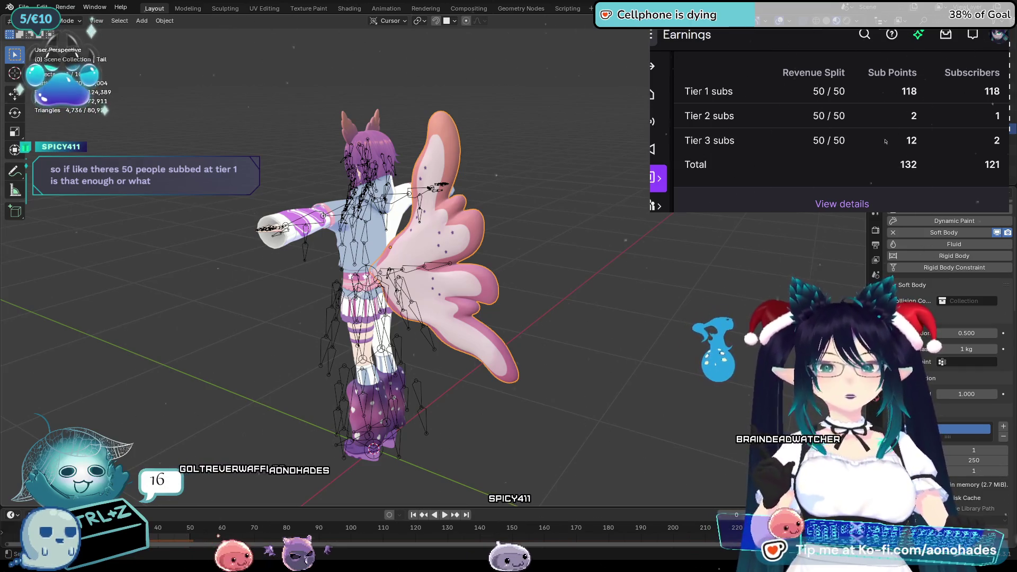
Highlight the Tier 3 values: 12 sub points and 2 subscribers
double_click(911, 140)
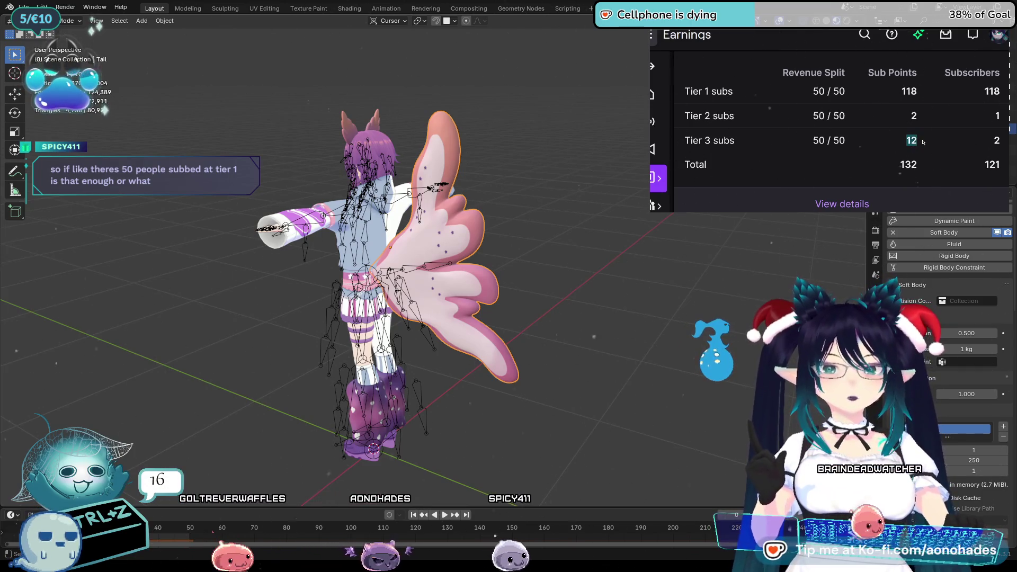
double_click(996, 141)
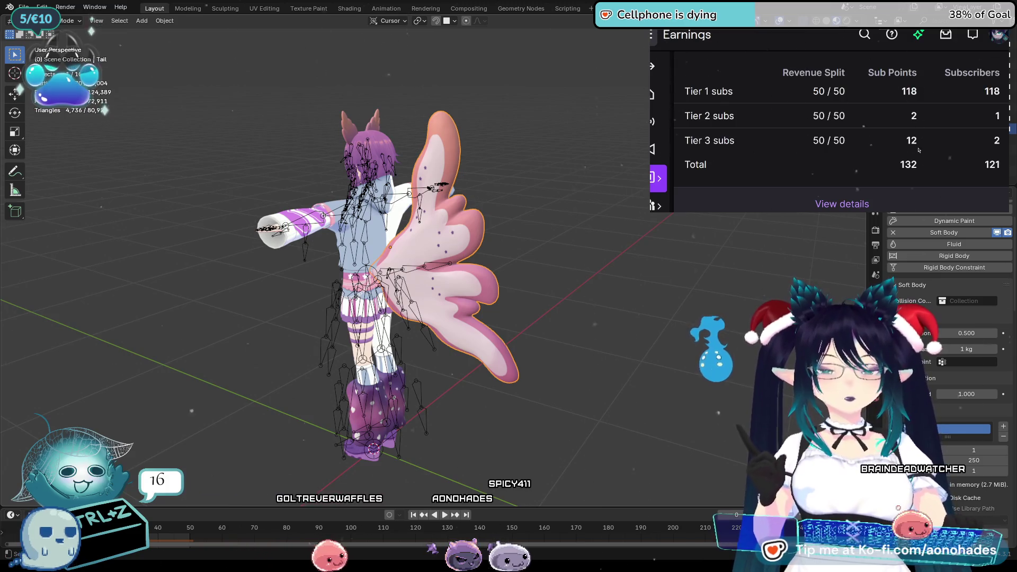
left_click(788, 79)
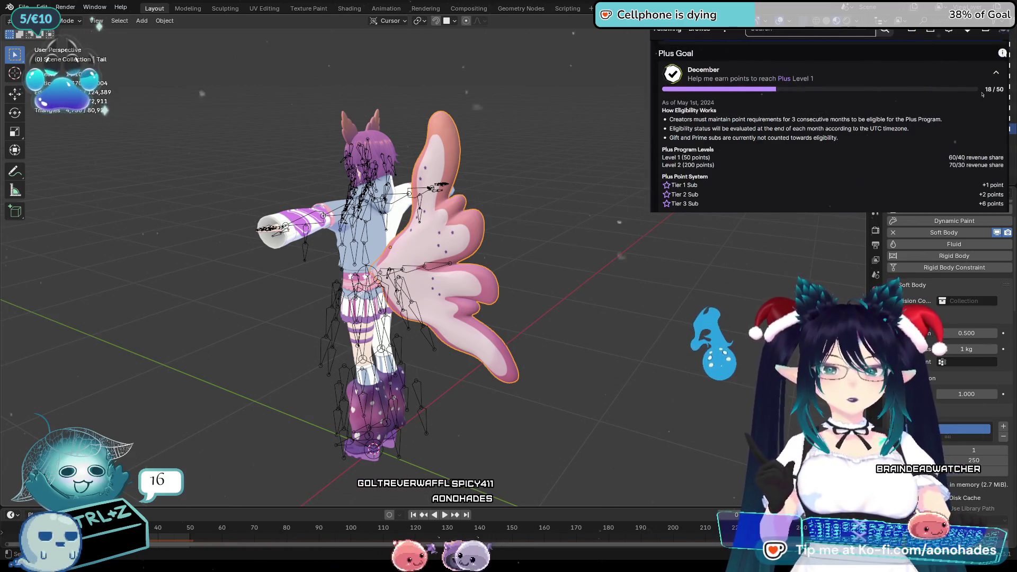
double_click(908, 91)
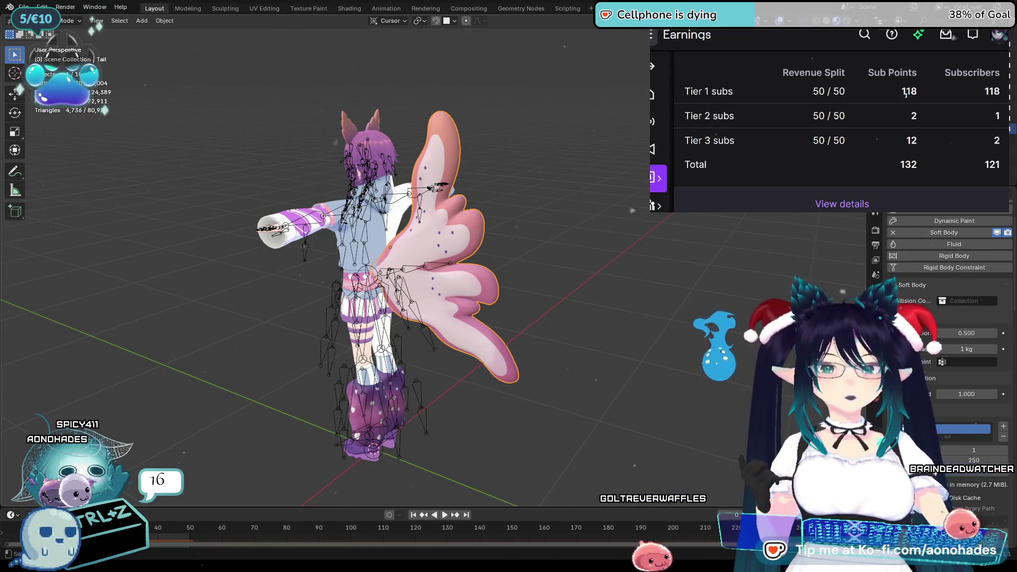
left_click(900, 96)
scroll(672, 134, "down", 5)
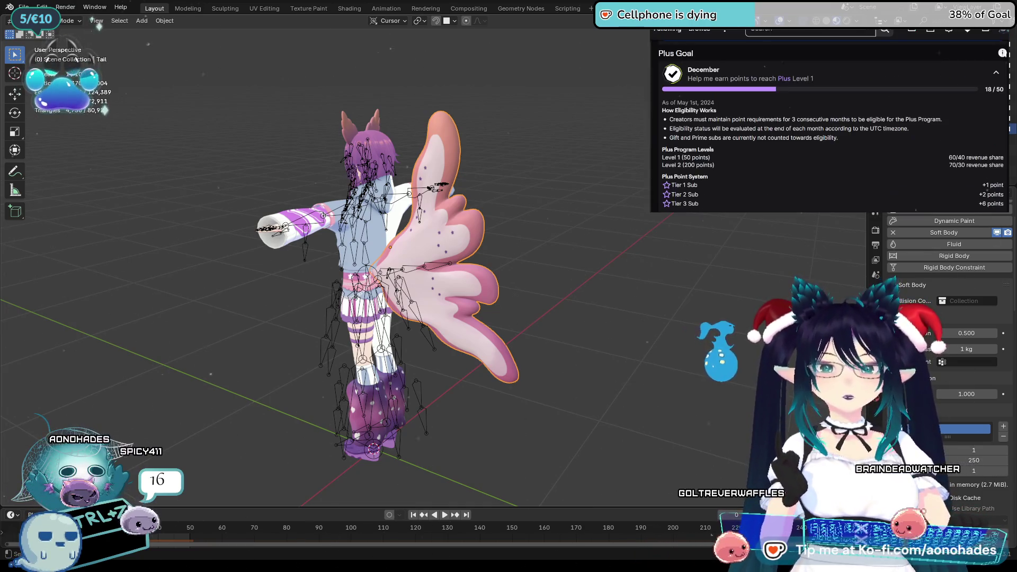
left_click_drag(672, 136, 849, 141)
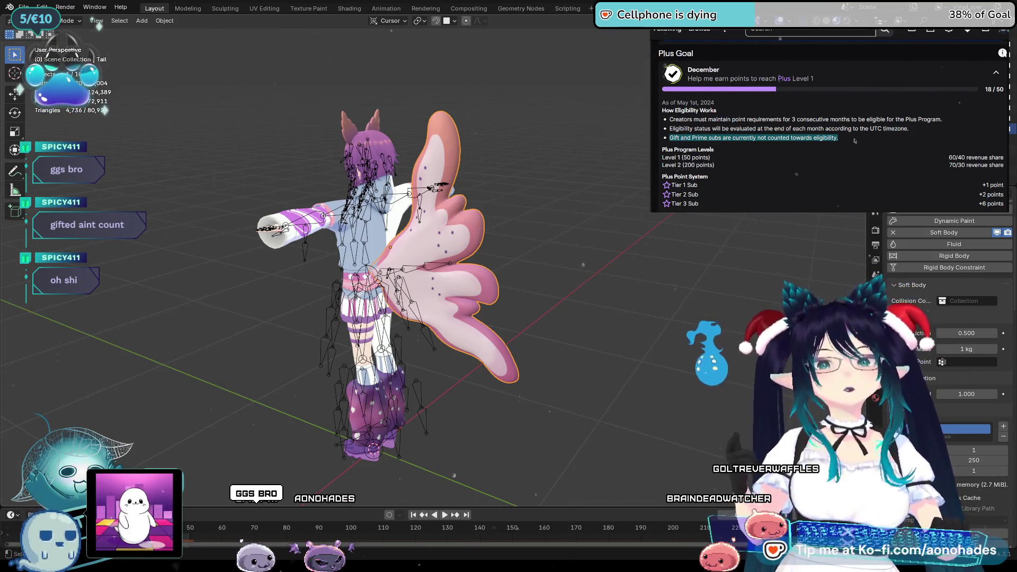
left_click(870, 137)
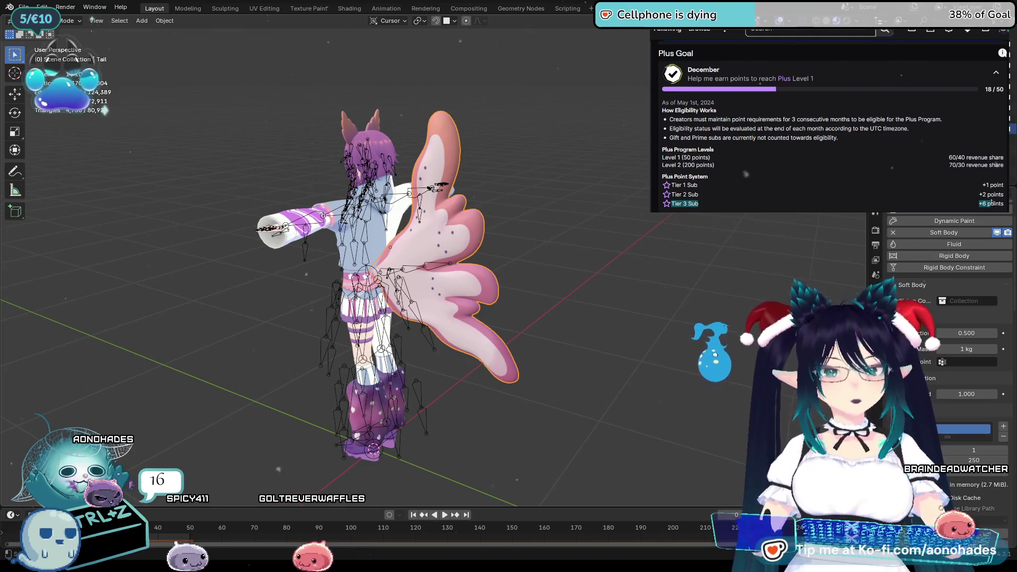
left_click_drag(987, 194, 975, 165)
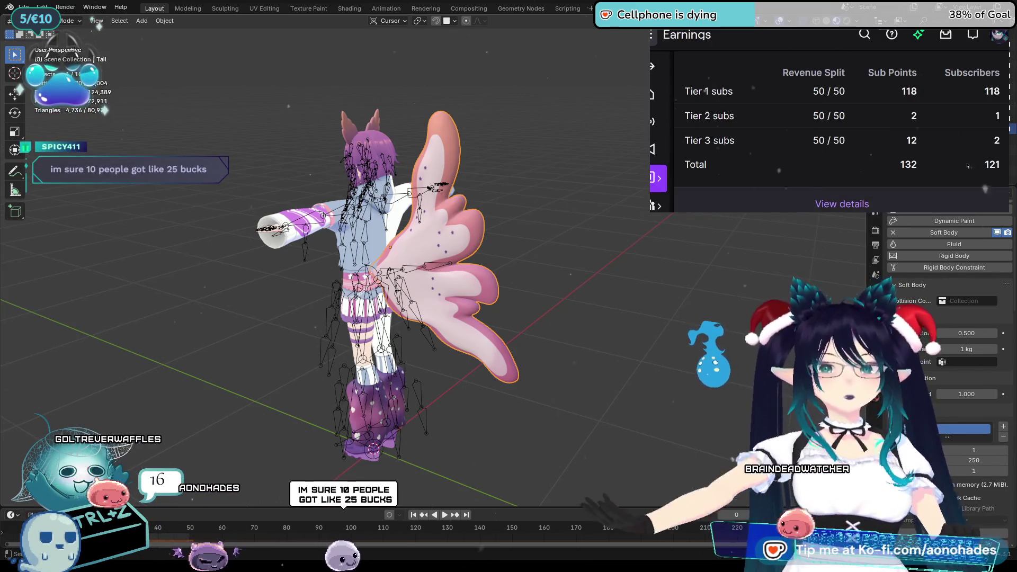
scroll(953, 183, "down", 5)
scroll(924, 176, "down", 5)
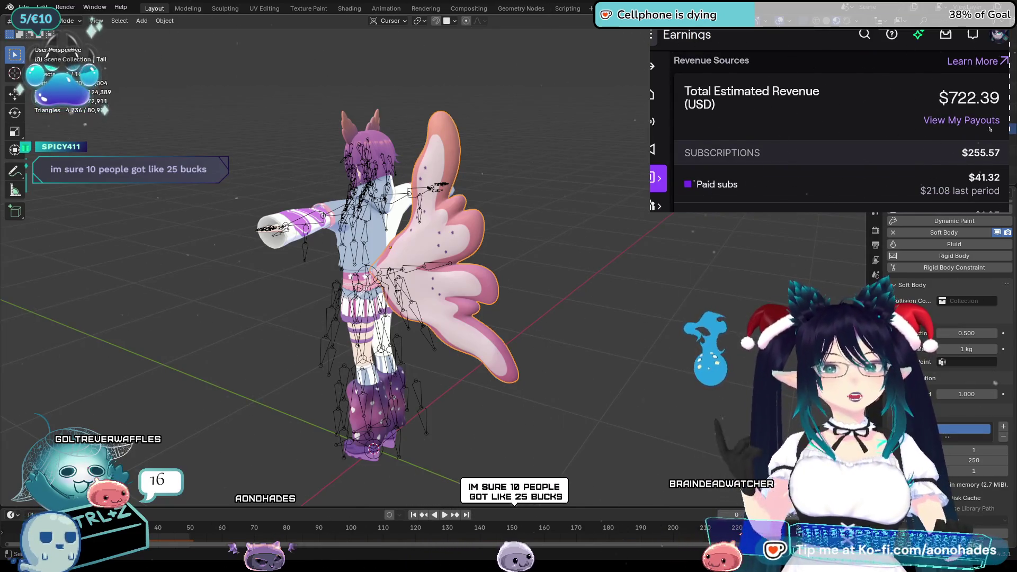
scroll(989, 128, "down", 2)
mouse_move(922, 114)
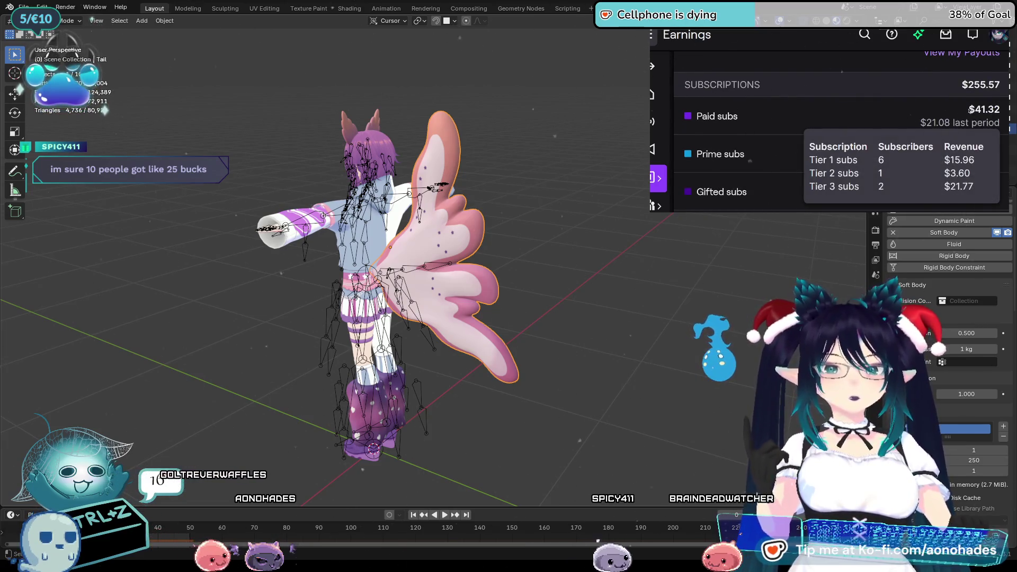
double_click(984, 109)
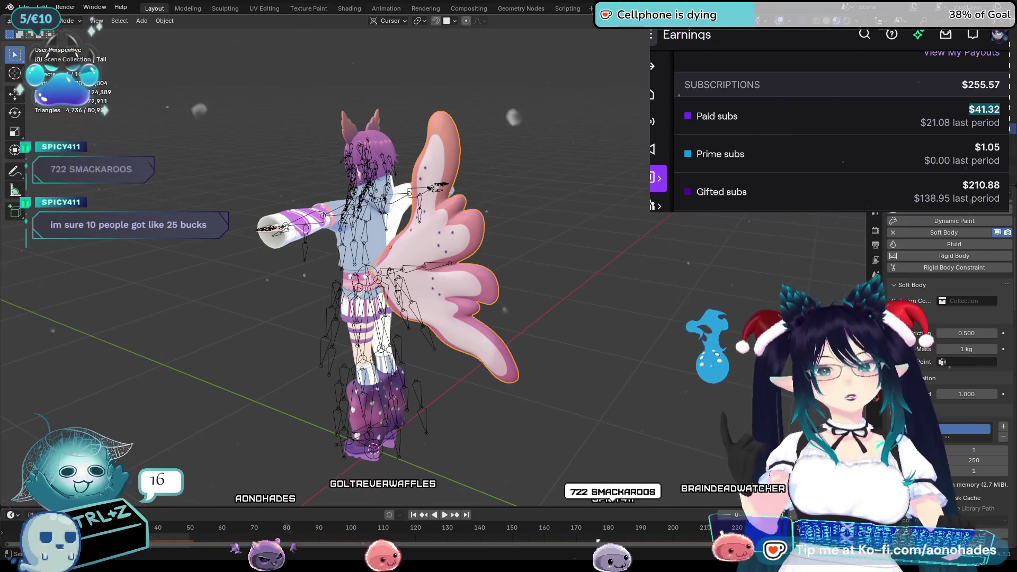
mouse_move(923, 113)
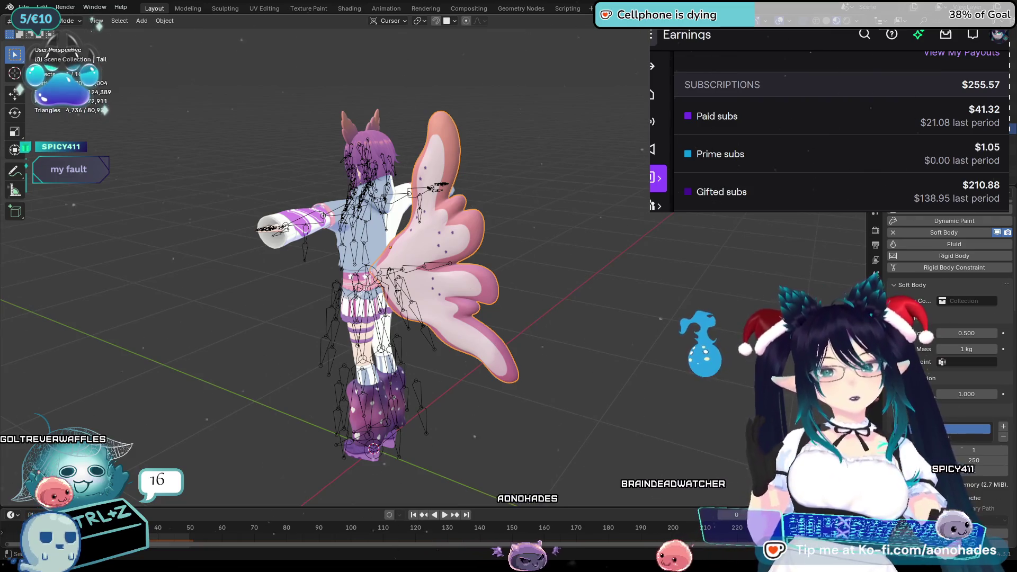
scroll(842, 132, "down", 1)
left_click_drag(976, 78, 1008, 79)
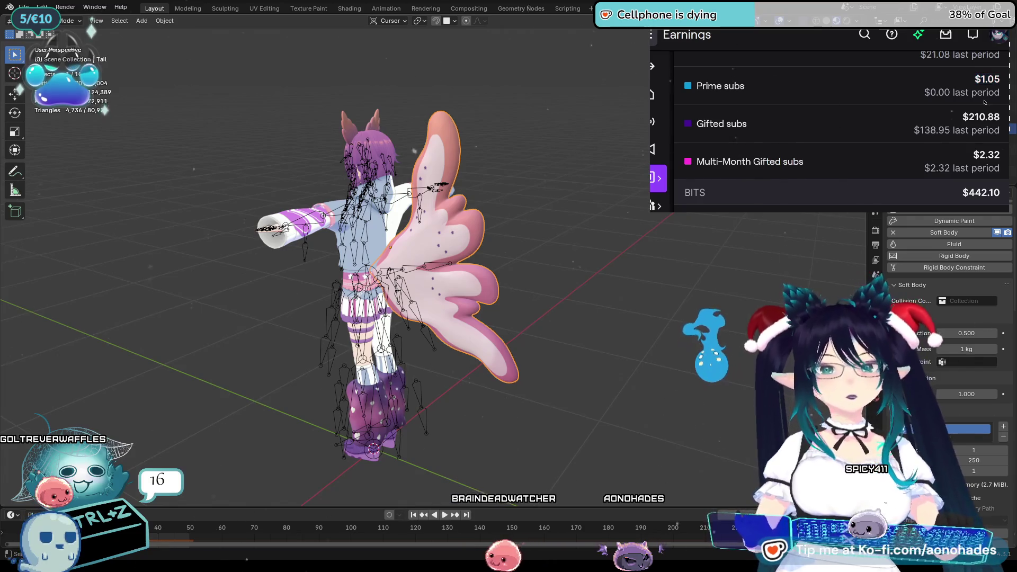
left_click(962, 116)
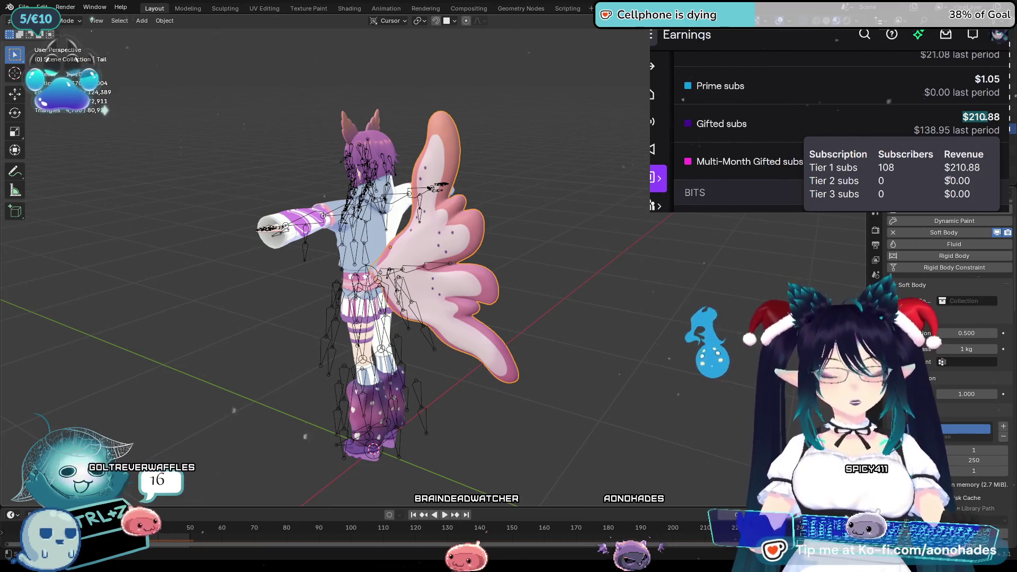
scroll(980, 117, "down", 1)
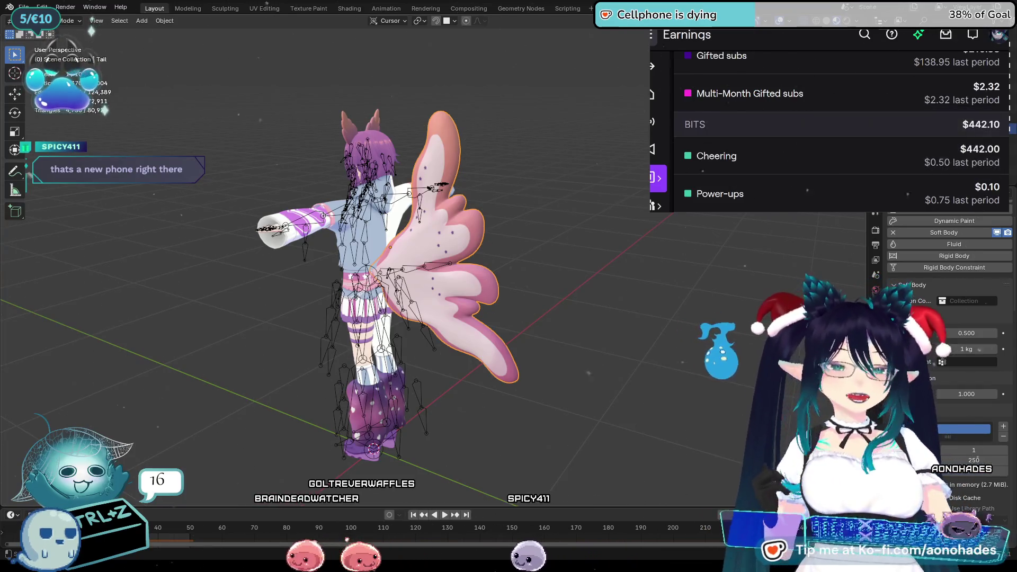
scroll(837, 132, "up", 1)
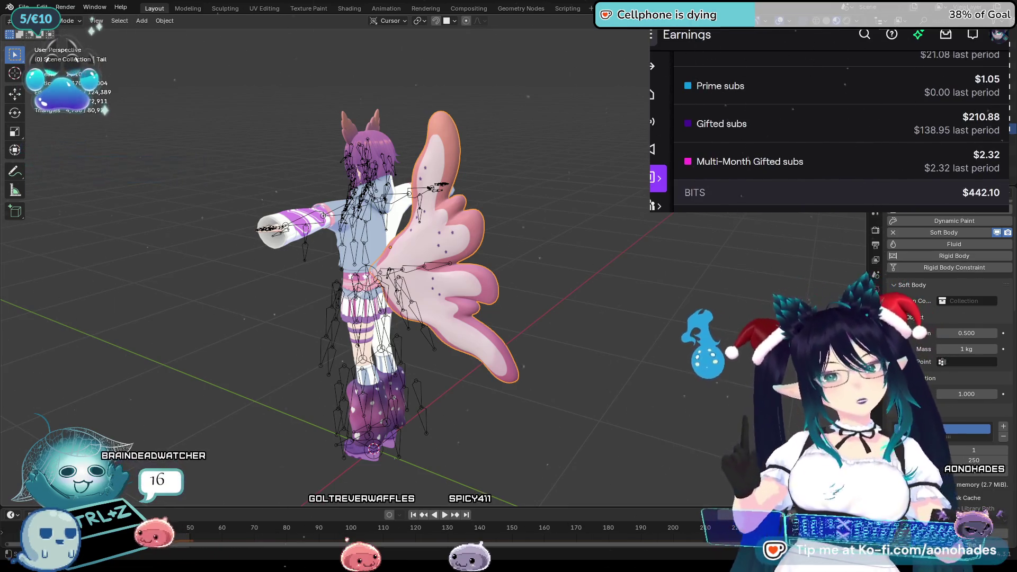
scroll(842, 132, "down", 1)
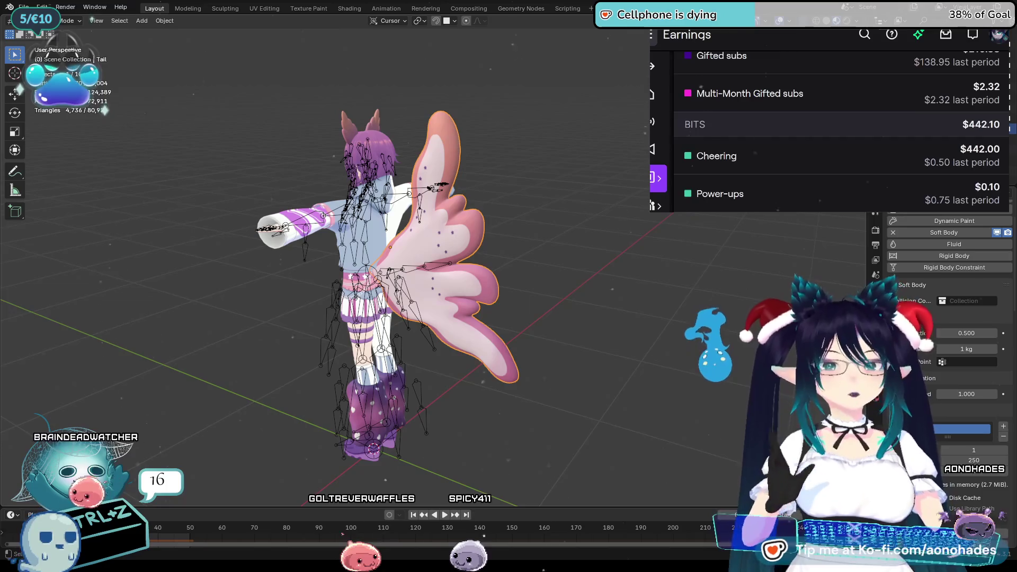
mouse_move(985, 90)
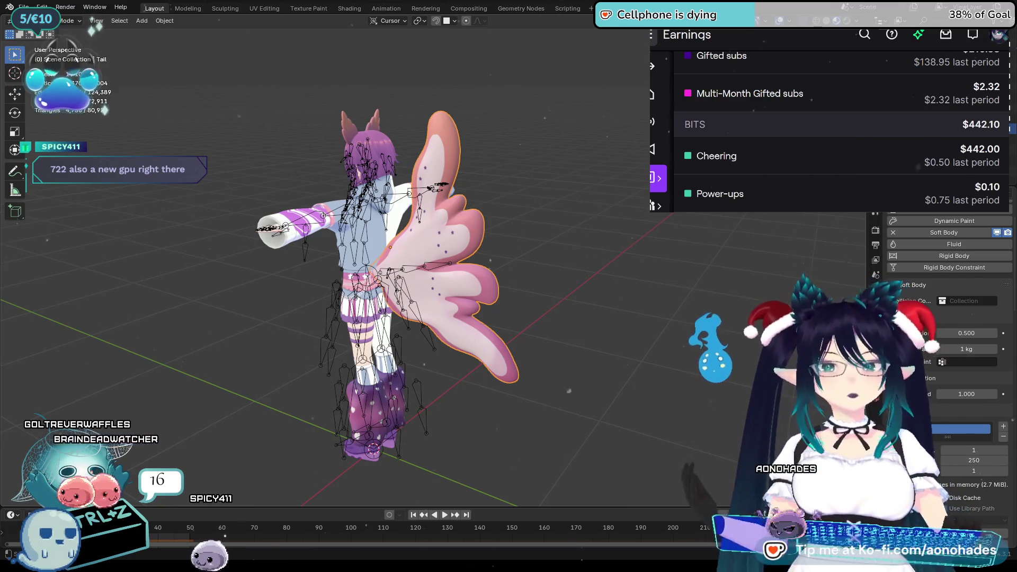
scroll(837, 132, "down", 2)
scroll(837, 132, "up", 2)
mouse_move(999, 152)
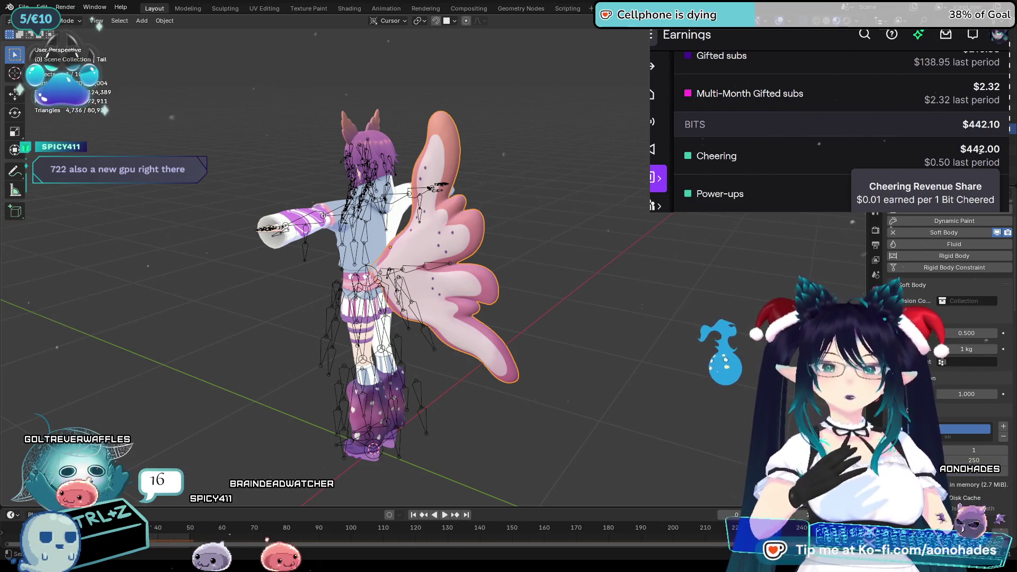
scroll(1007, 146, "down", 2)
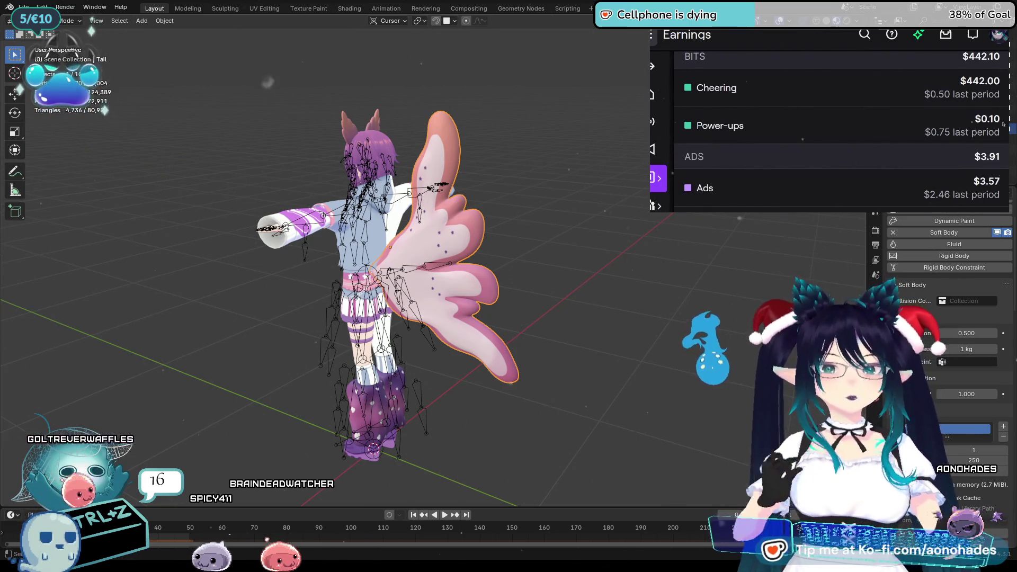
scroll(998, 121, "down", 4)
scroll(998, 119, "up", 2)
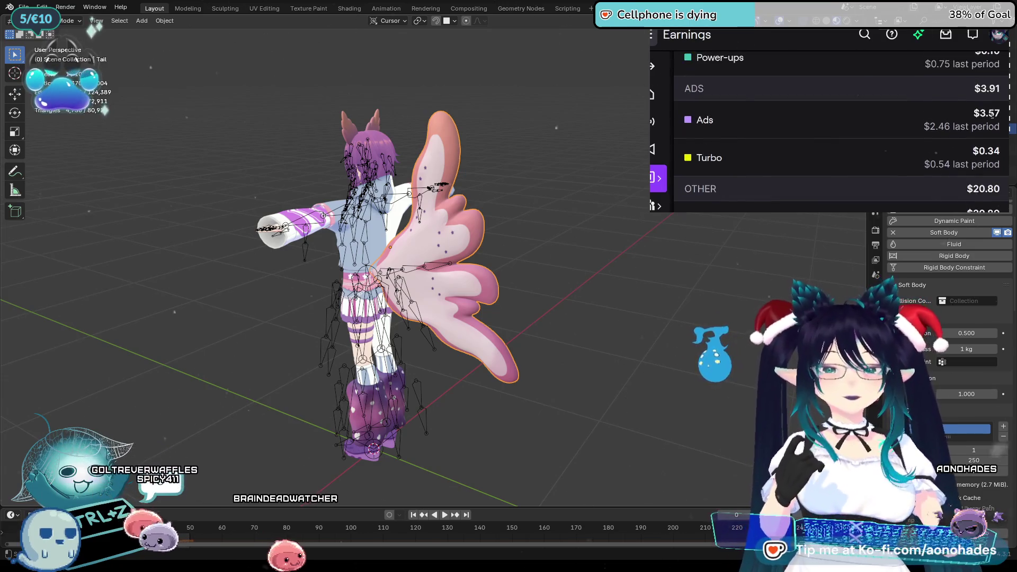
double_click(998, 118)
left_click(1007, 119)
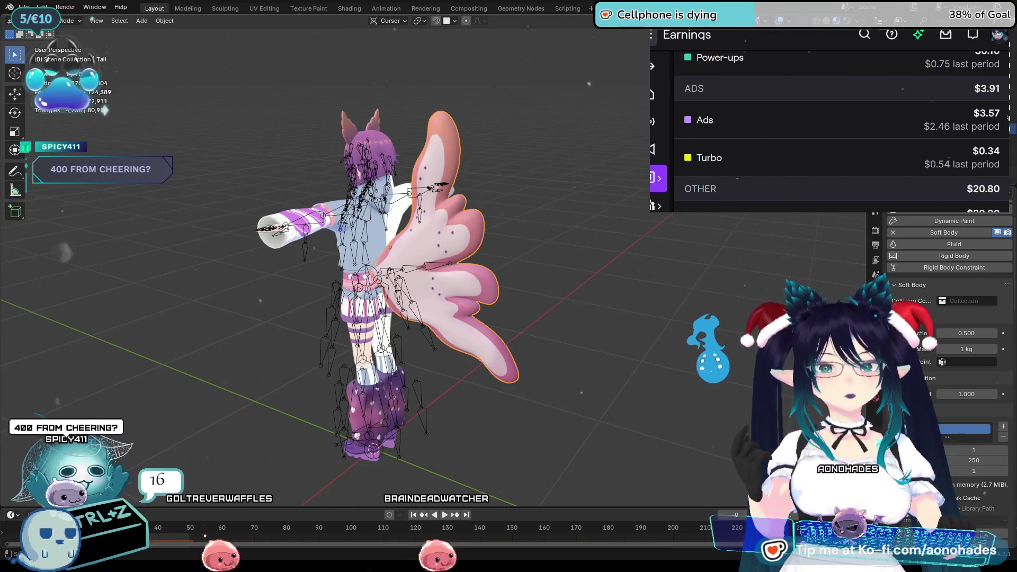
scroll(1006, 118, "up", 3)
scroll(1000, 95, "down", 2)
double_click(997, 81)
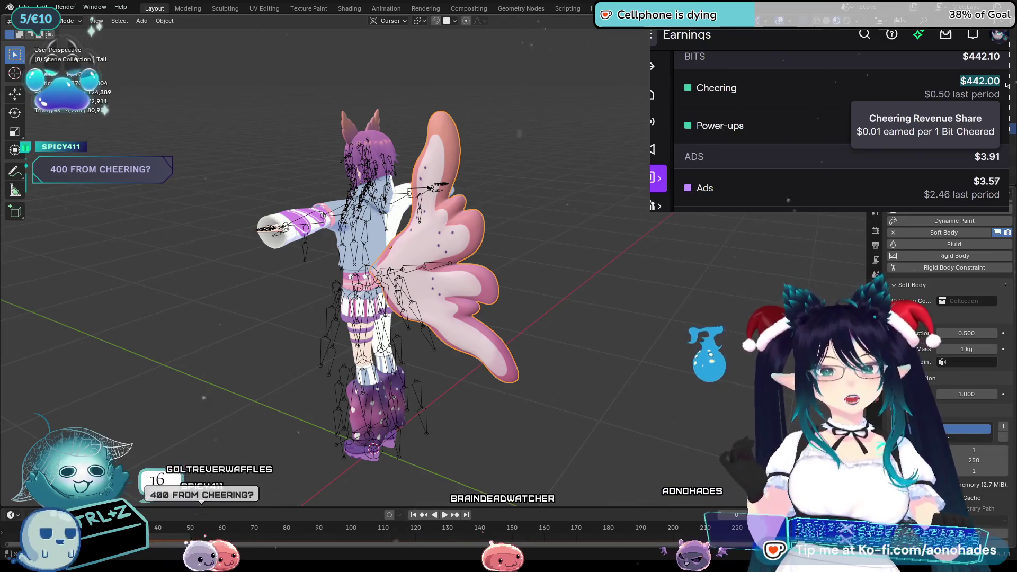
left_click(1006, 86)
scroll(996, 106, "up", 4)
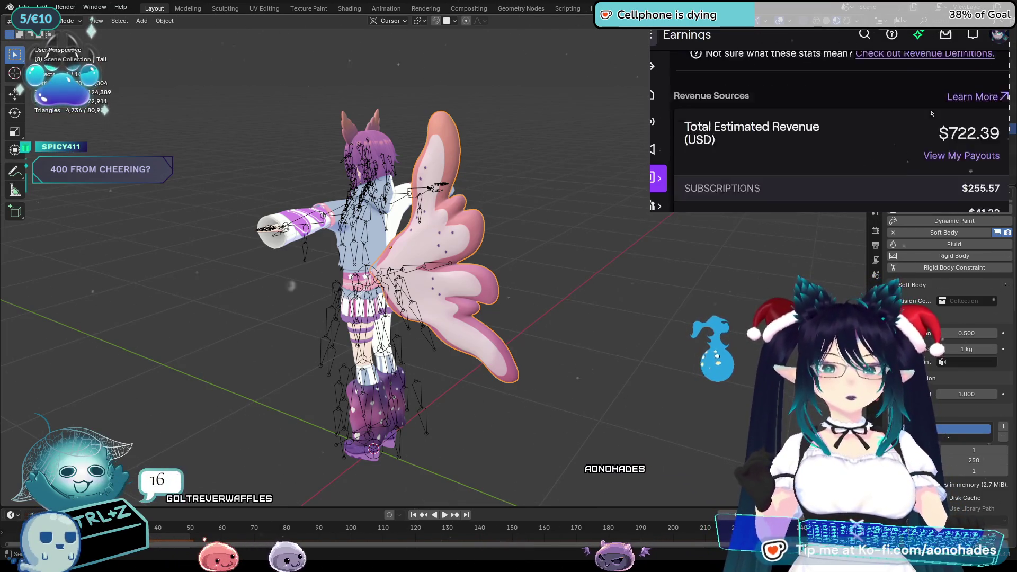
Highlight the $255.57 subscriptions total and the $20.80 Extensions amount
scroll(996, 106, "down", 3)
double_click(980, 84)
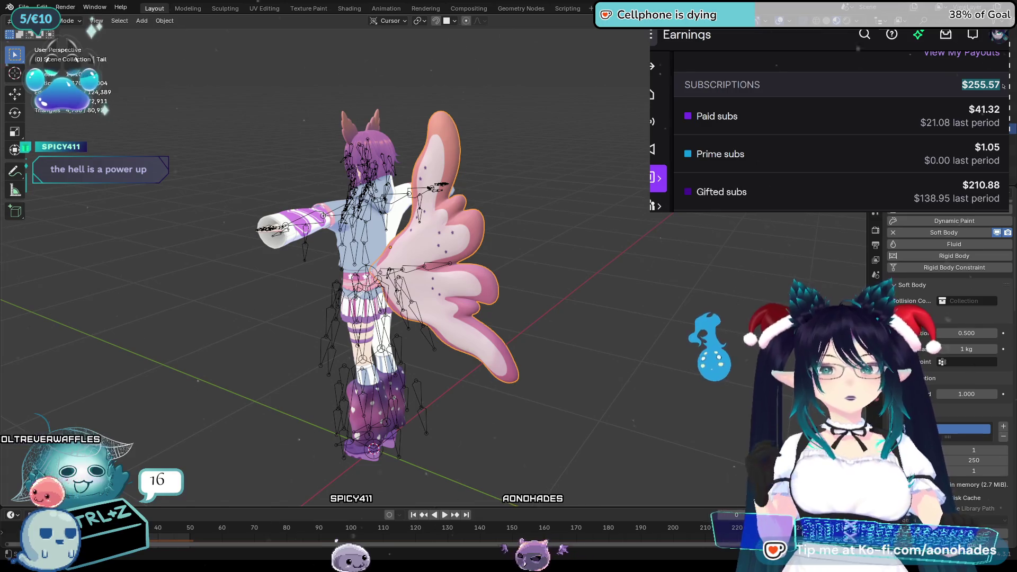
left_click(1003, 87)
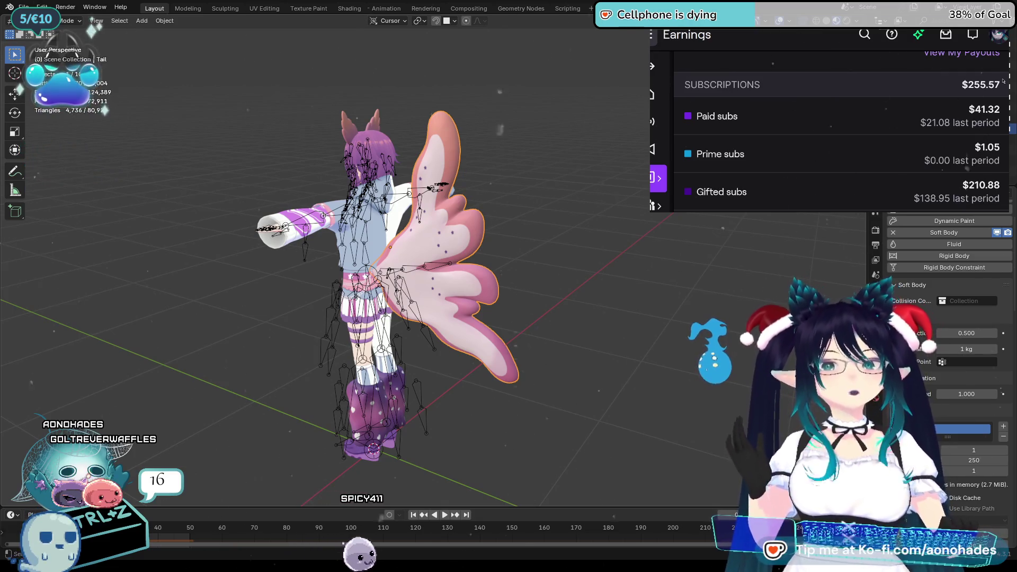
scroll(841, 133, "down", 5)
scroll(842, 133, "up", 2)
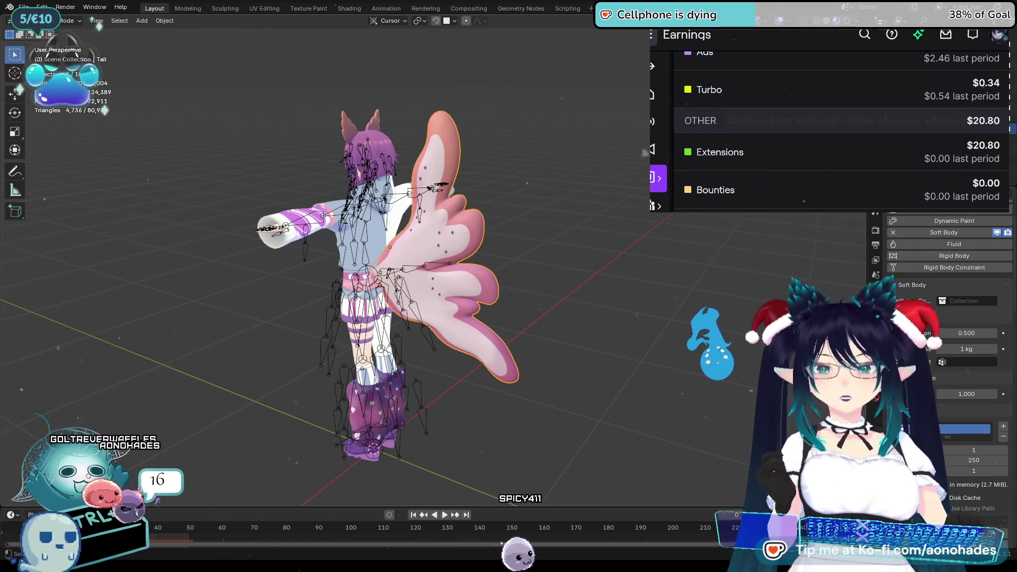
scroll(873, 112, "down", 2)
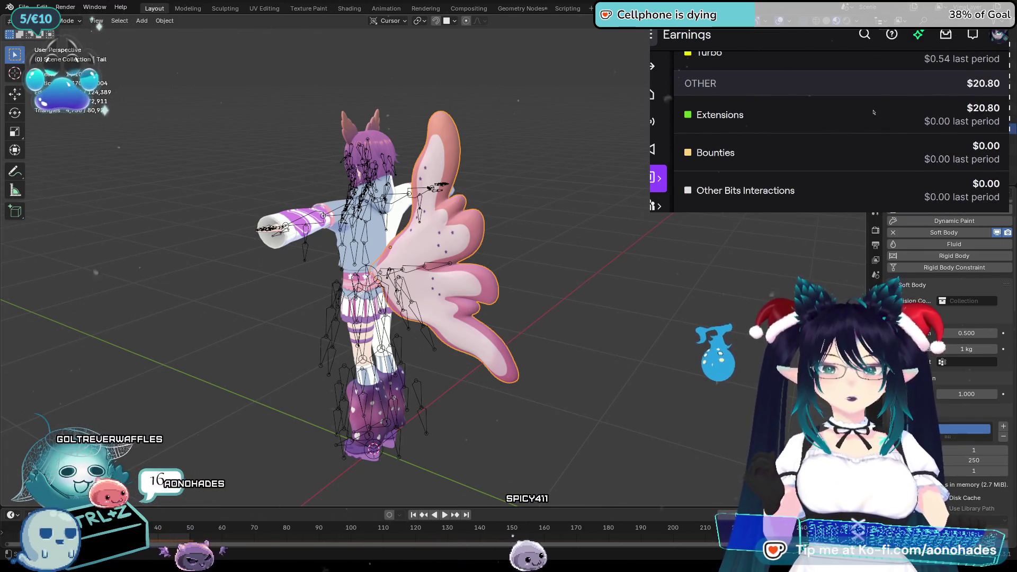
double_click(983, 107)
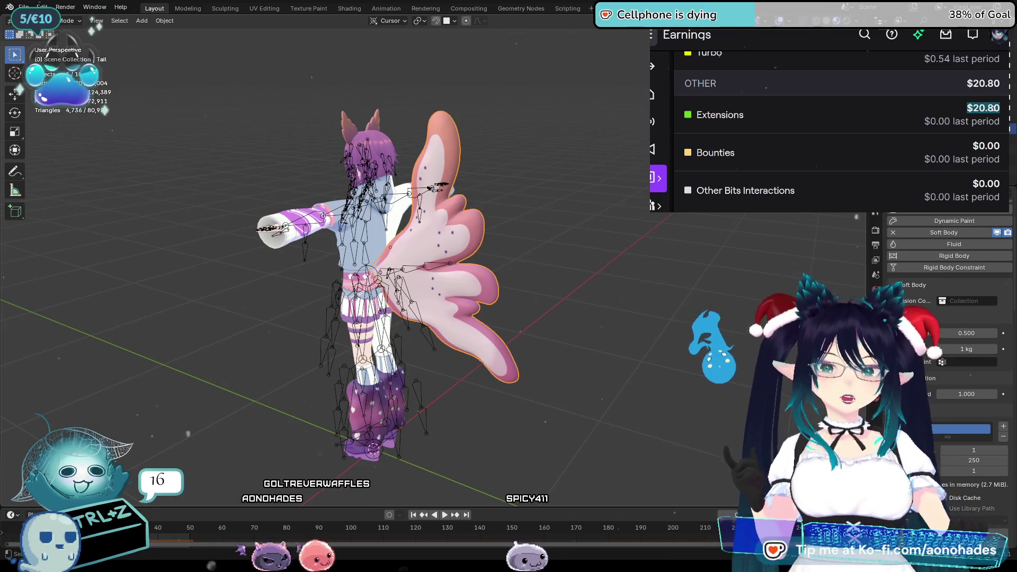
left_click(946, 109)
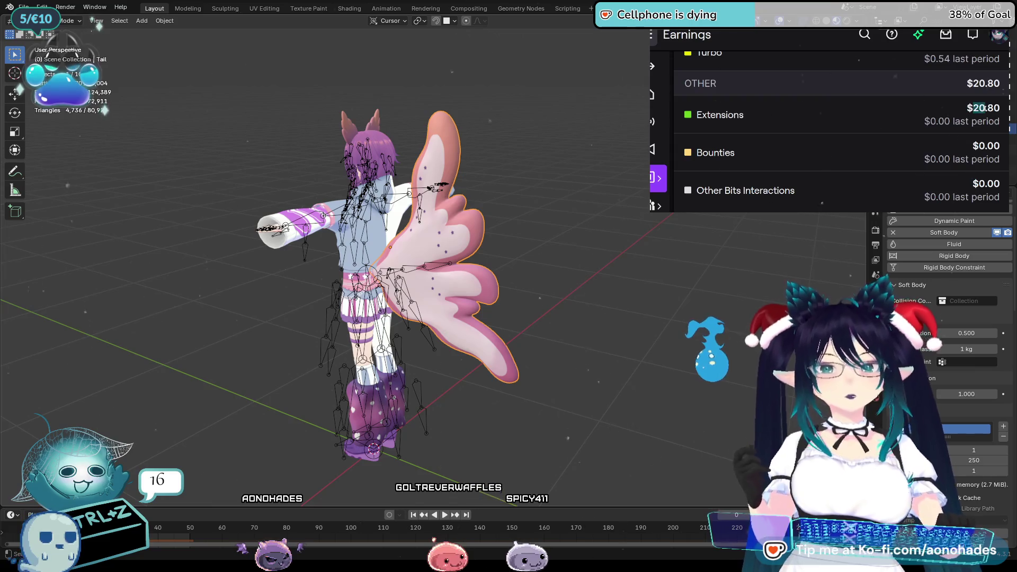
left_click_drag(972, 108, 984, 107)
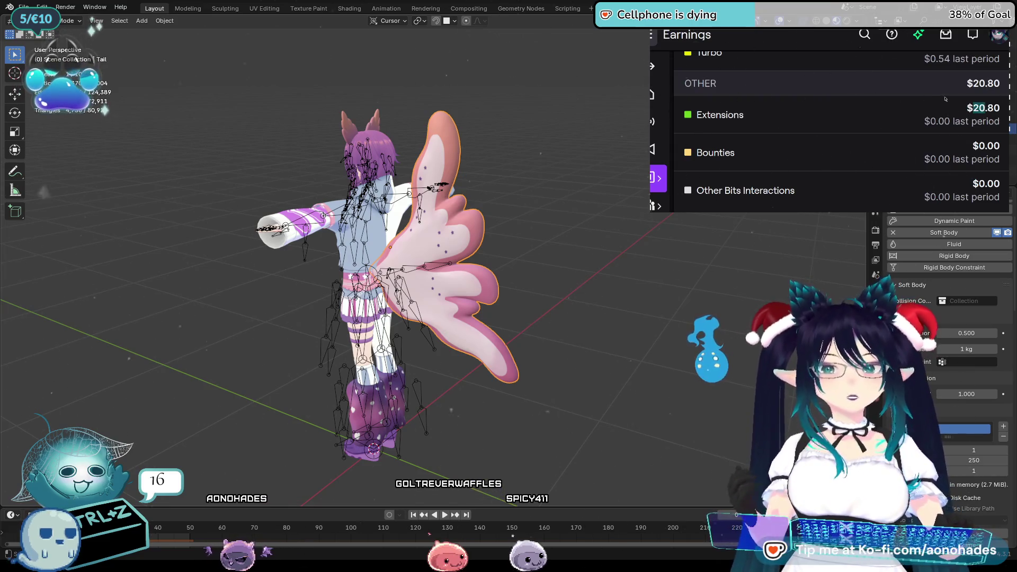
Highlight the Ads figures ($3.57, last-period 2.46) and scroll back to the summary tiles
scroll(1002, 176, "up", 5)
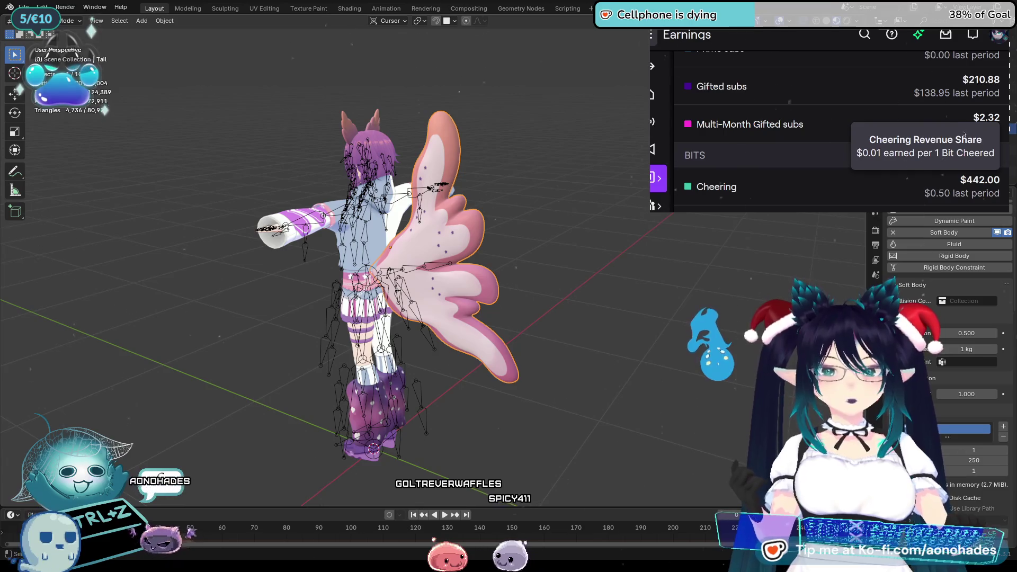
scroll(1002, 177, "down", 4)
scroll(1002, 176, "up", 1)
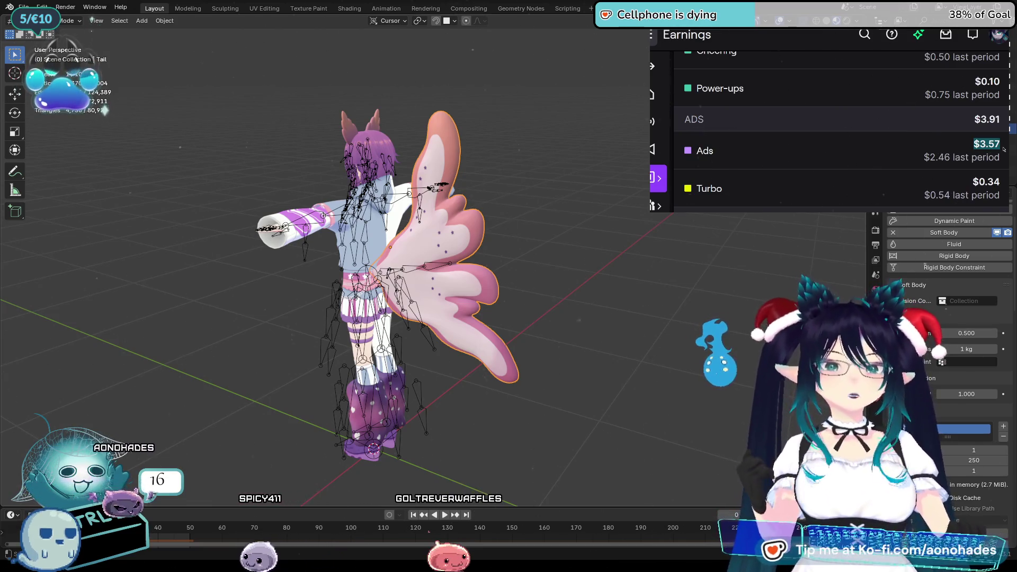
left_click(1003, 149)
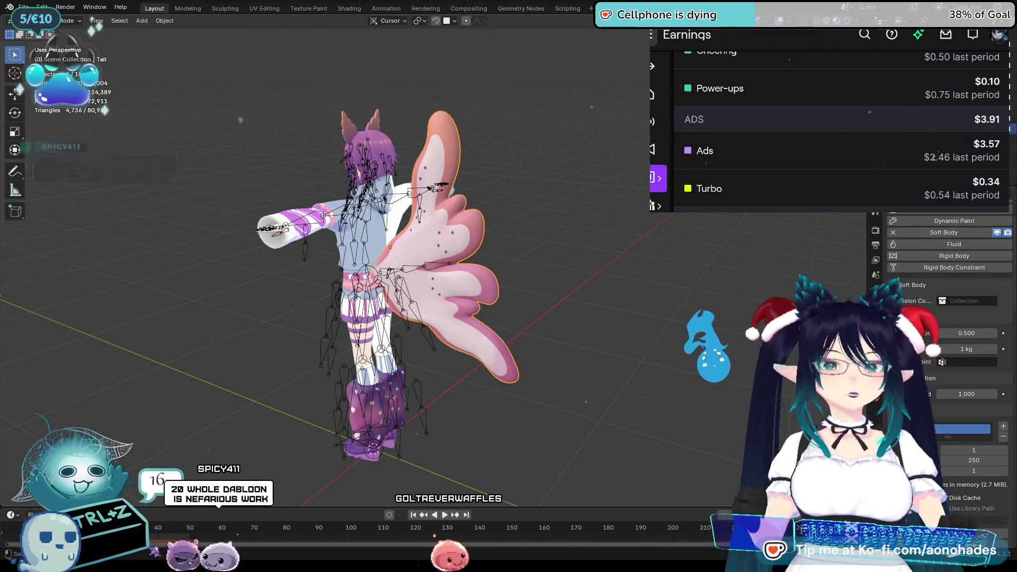
left_click_drag(932, 156, 947, 157)
left_click(1002, 152)
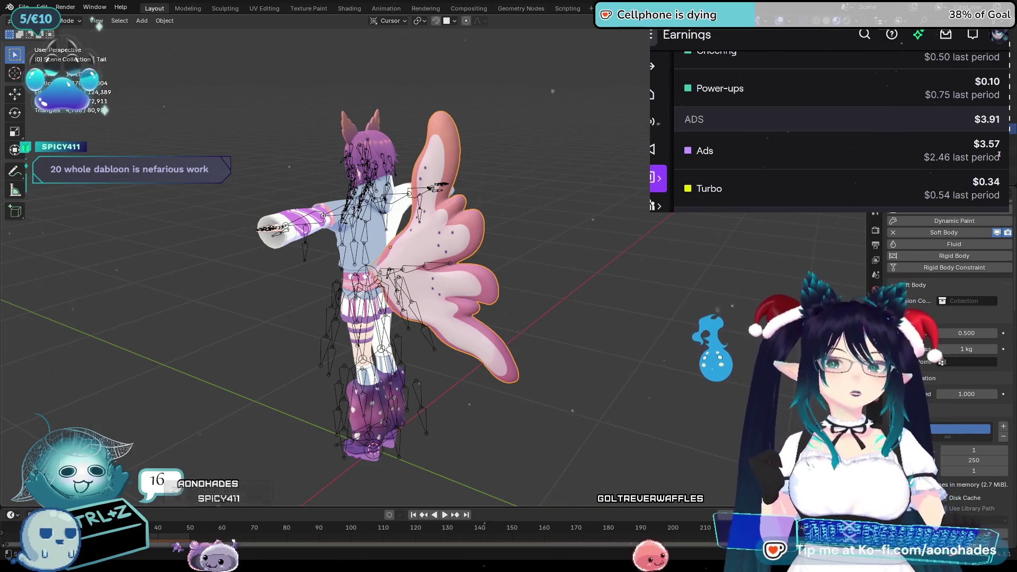
scroll(969, 140, "down", 1)
mouse_move(933, 127)
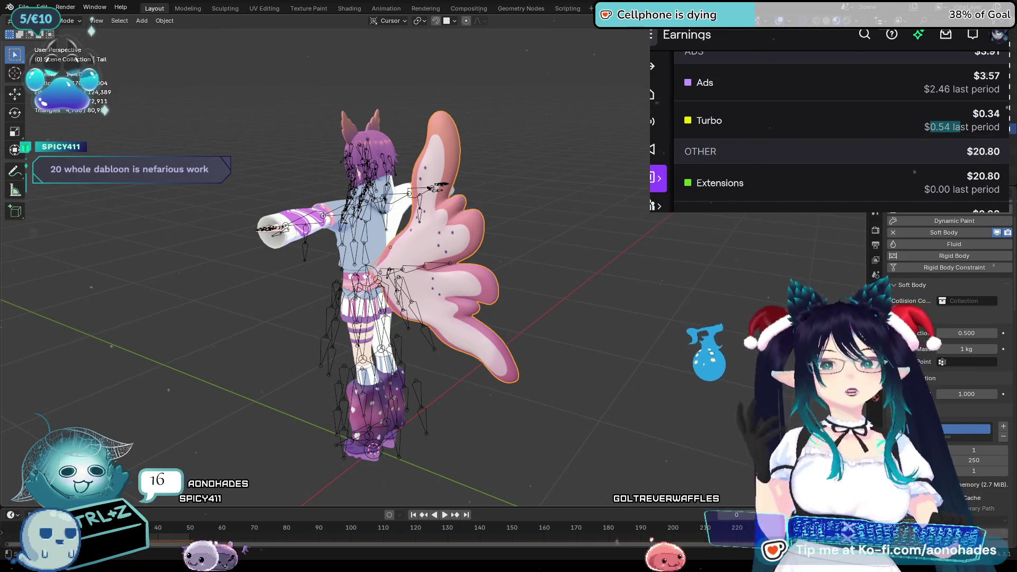
scroll(960, 151, "up", 5)
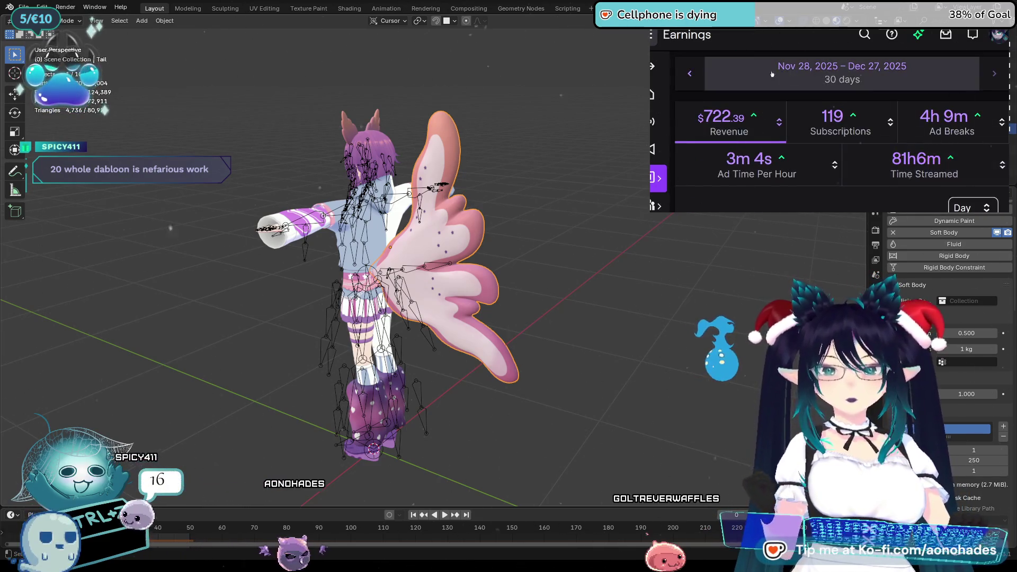
Limit earnings to December 1–27, 2025, showing $716.09 revenue and 117 subscriptions
left_click(902, 78)
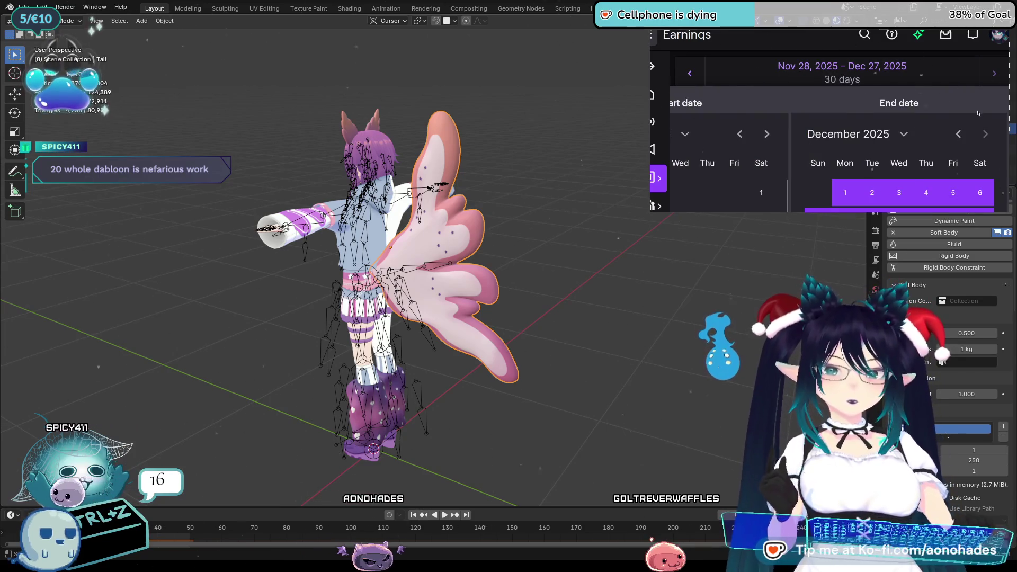
scroll(940, 147, "down", 3)
scroll(940, 147, "up", 2)
scroll(940, 147, "right", 3)
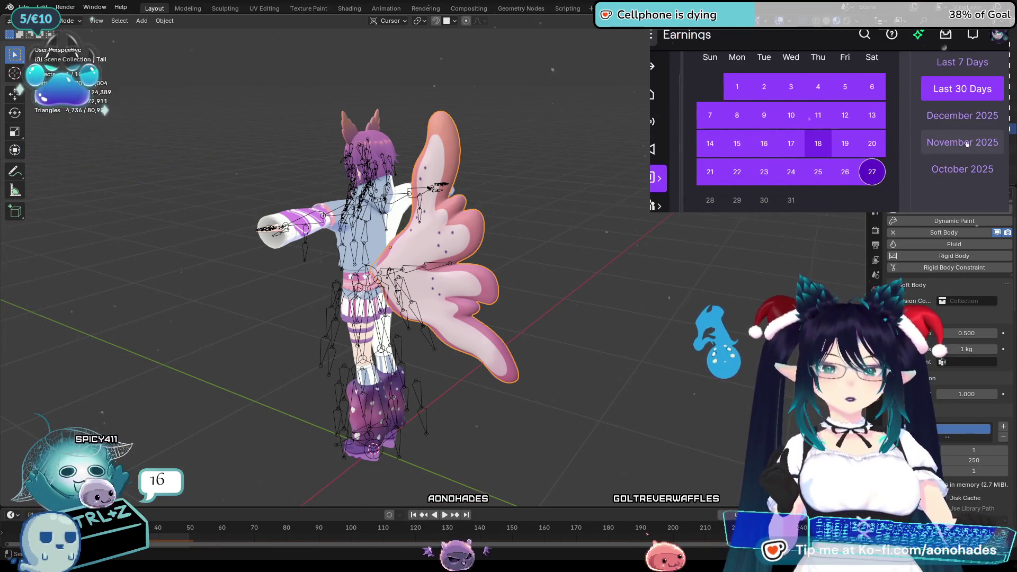
scroll(972, 141, "down", 5)
scroll(972, 141, "up", 3)
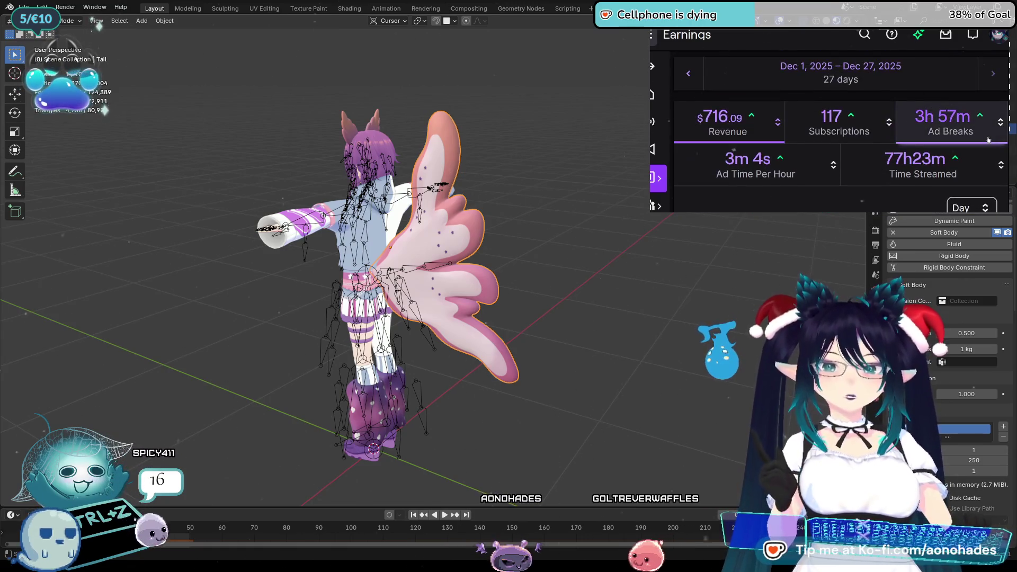
scroll(972, 141, "down", 8)
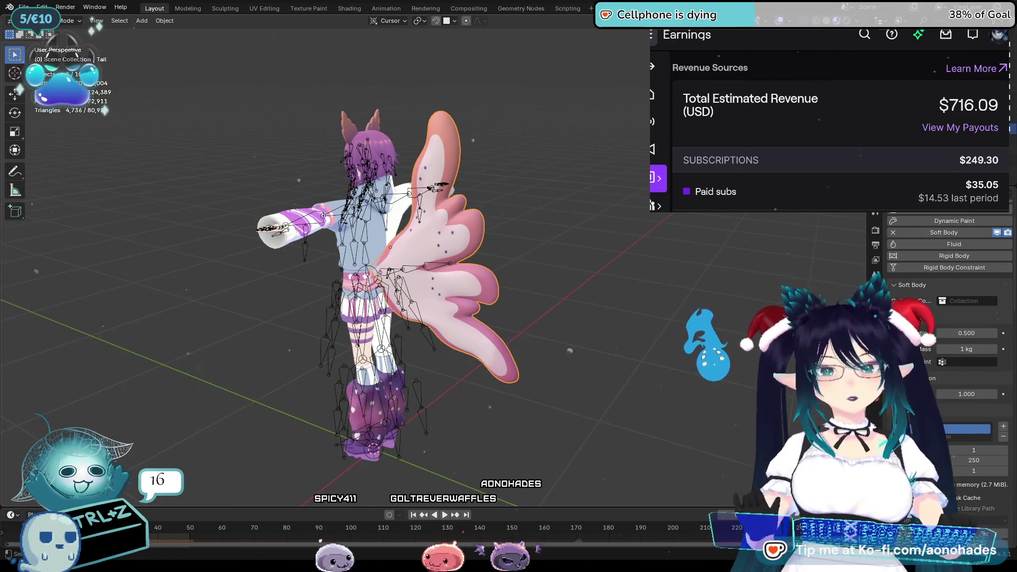
scroll(1007, 122, "down", 10)
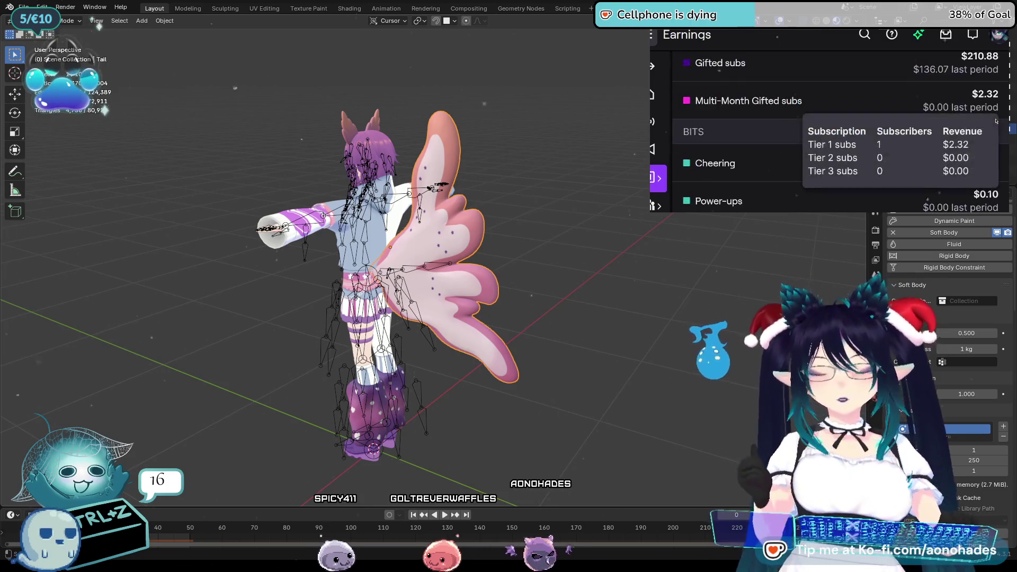
Scroll through December's Revenue Sources breakdown
scroll(1007, 122, "down", 4)
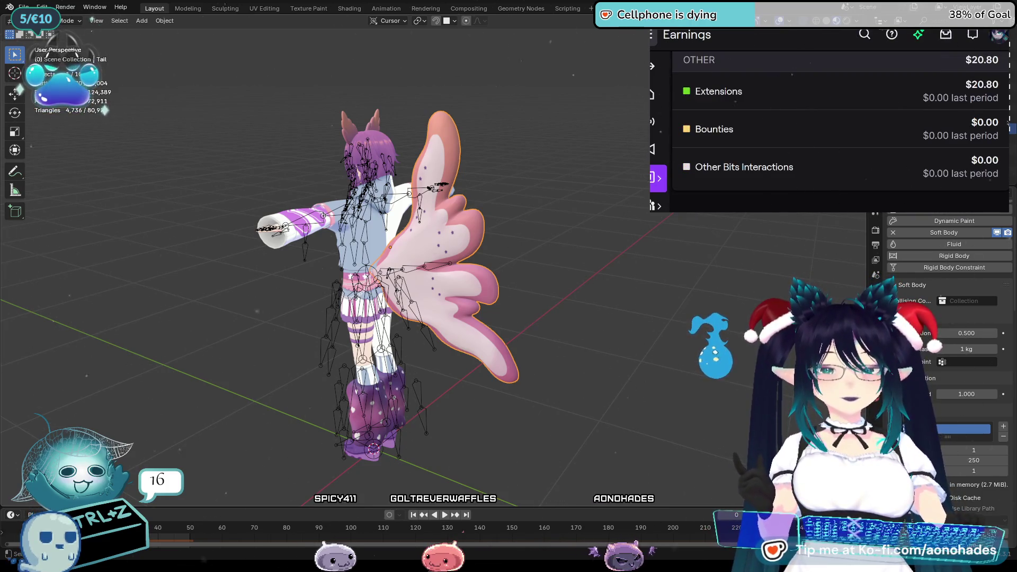
scroll(1007, 123, "up", 4)
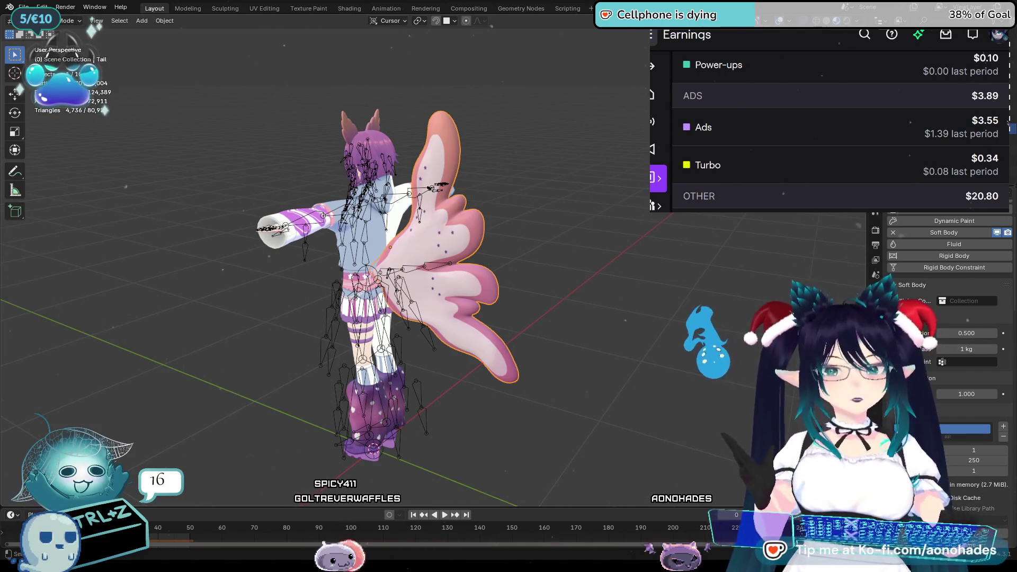
scroll(1006, 123, "up", 2)
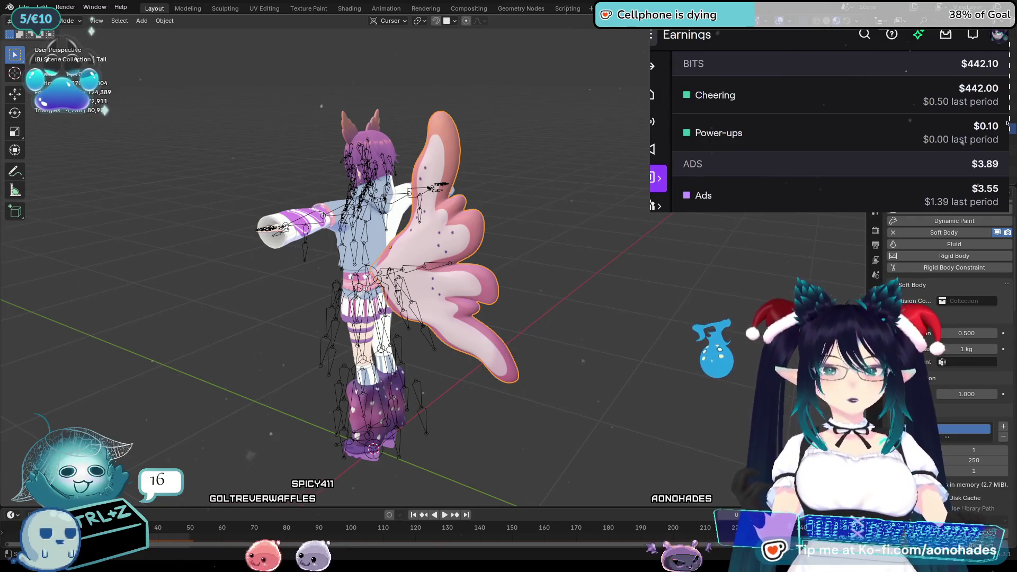
scroll(1007, 123, "up", 2)
scroll(1007, 123, "up", 4)
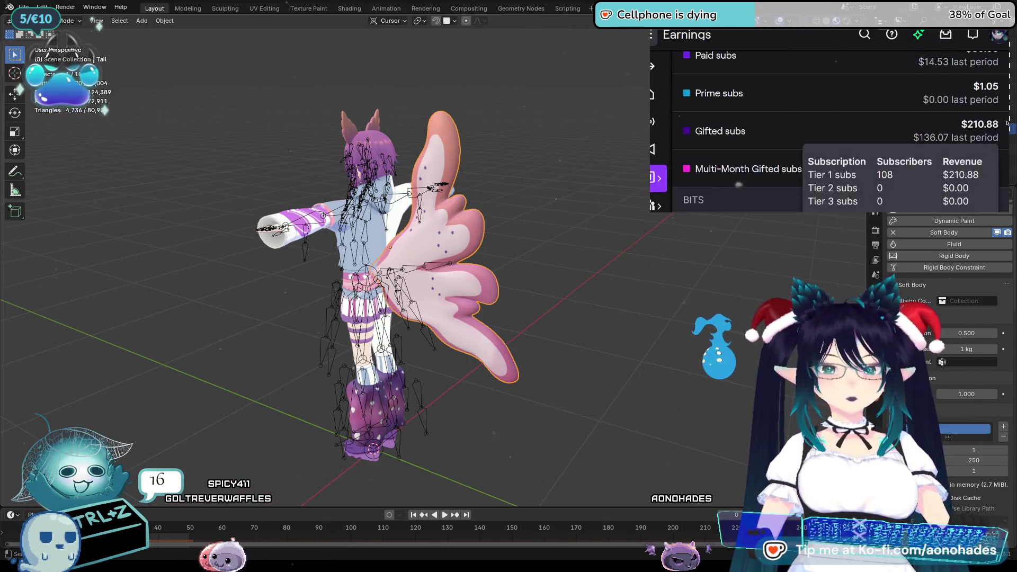
scroll(1007, 123, "down", 2)
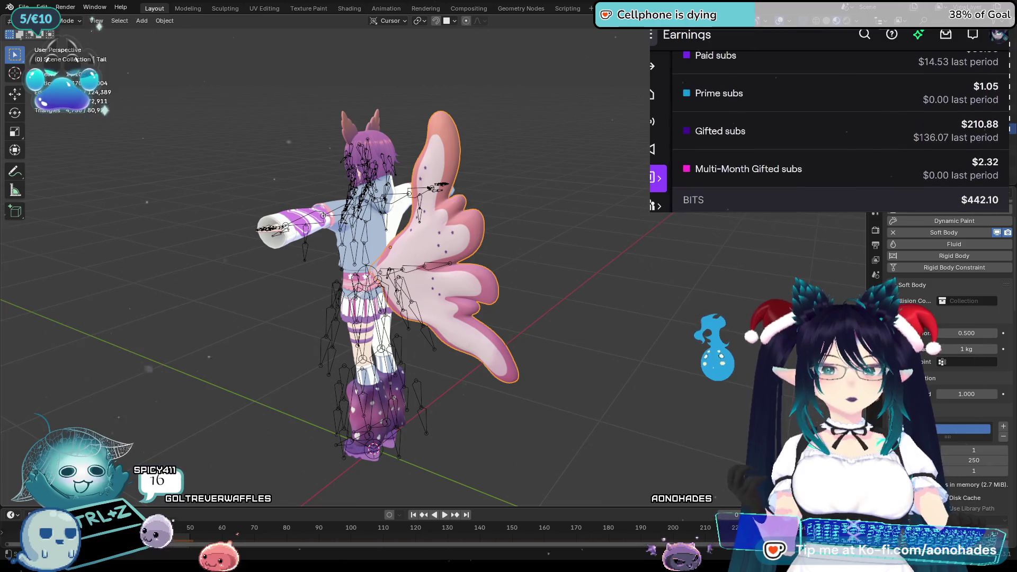
scroll(999, 122, "up", 6)
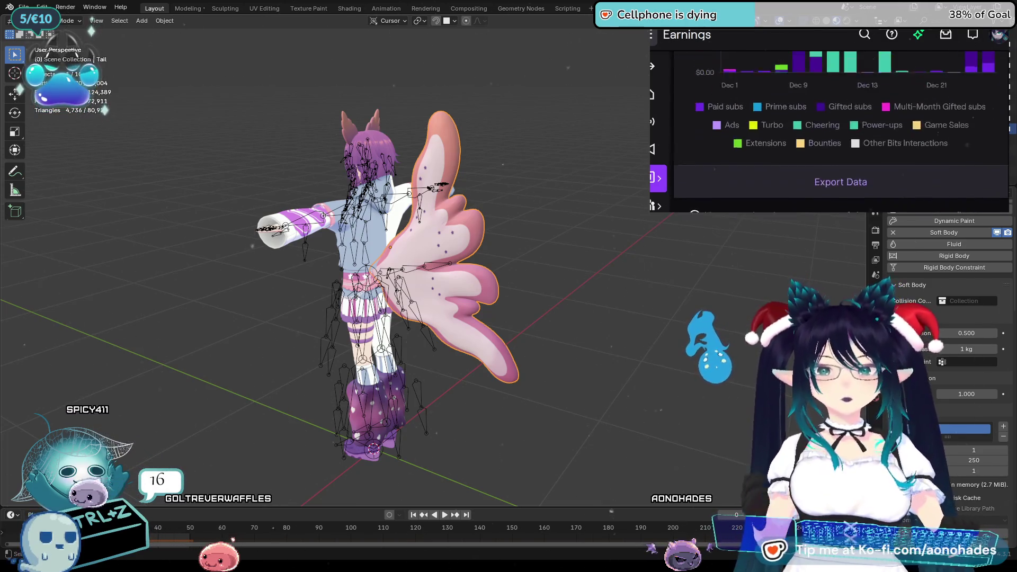
scroll(1000, 121, "down", 2)
scroll(1000, 122, "up", 3)
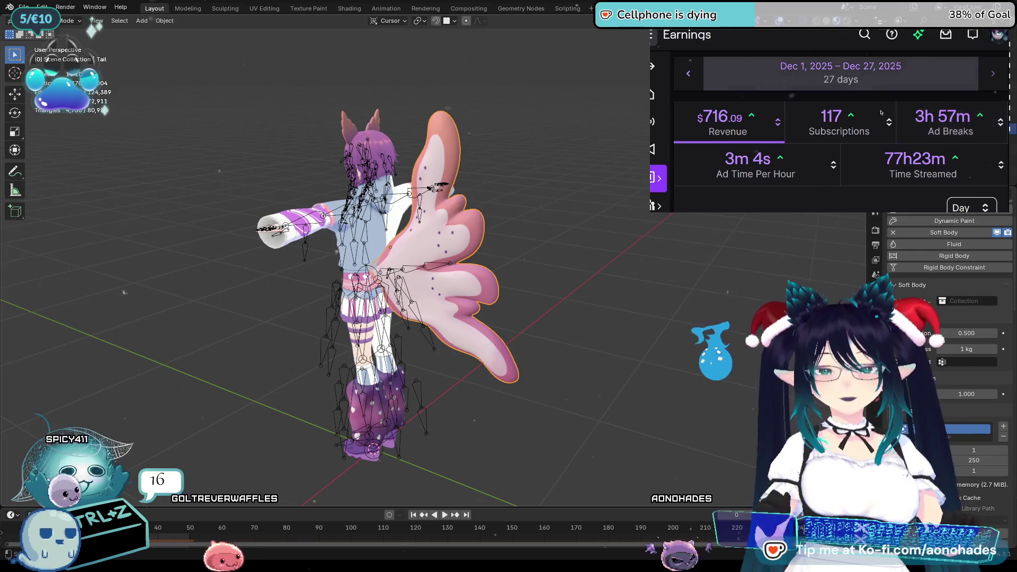
Reopen the earnings date range picker
left_click(963, 74)
scroll(1004, 163, "down", 2)
scroll(1005, 162, "right", 2)
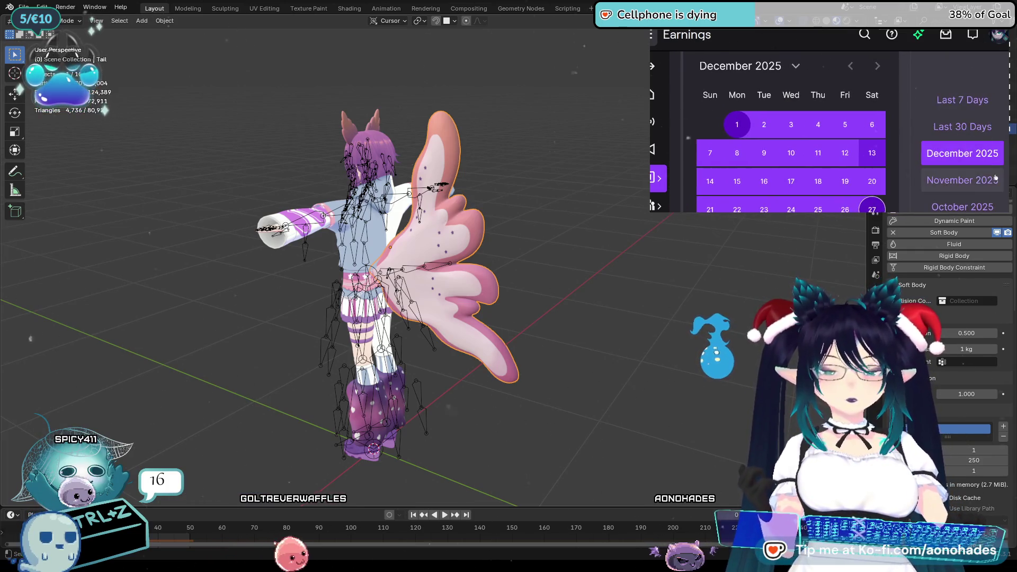
Switch earnings to November 2025 and inspect the $138 revenue spike on Nov 27
left_click(1002, 169)
scroll(1002, 169, "up", 2)
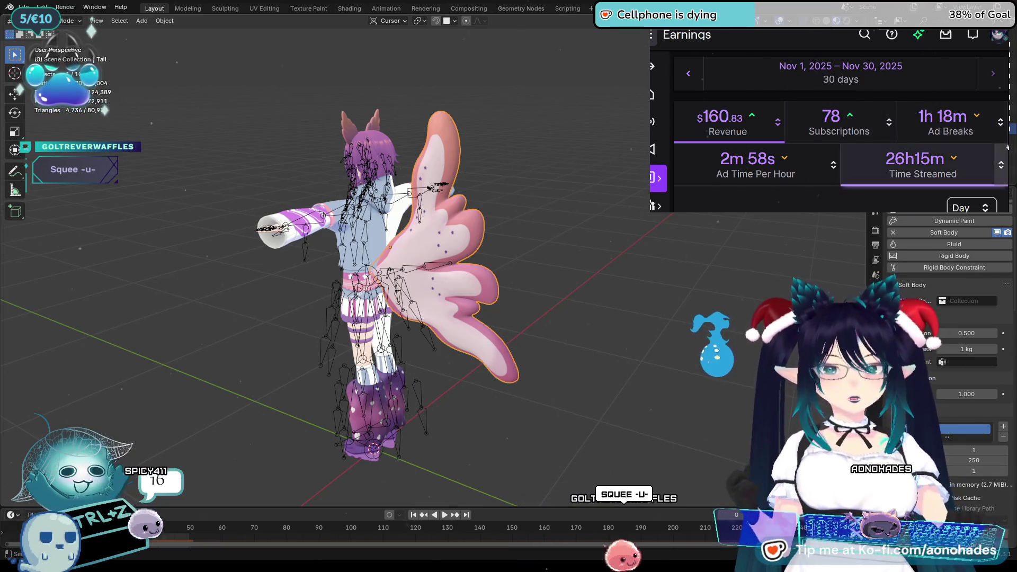
scroll(1007, 147, "down", 2)
scroll(1007, 147, "down", 3)
scroll(980, 146, "up", 1)
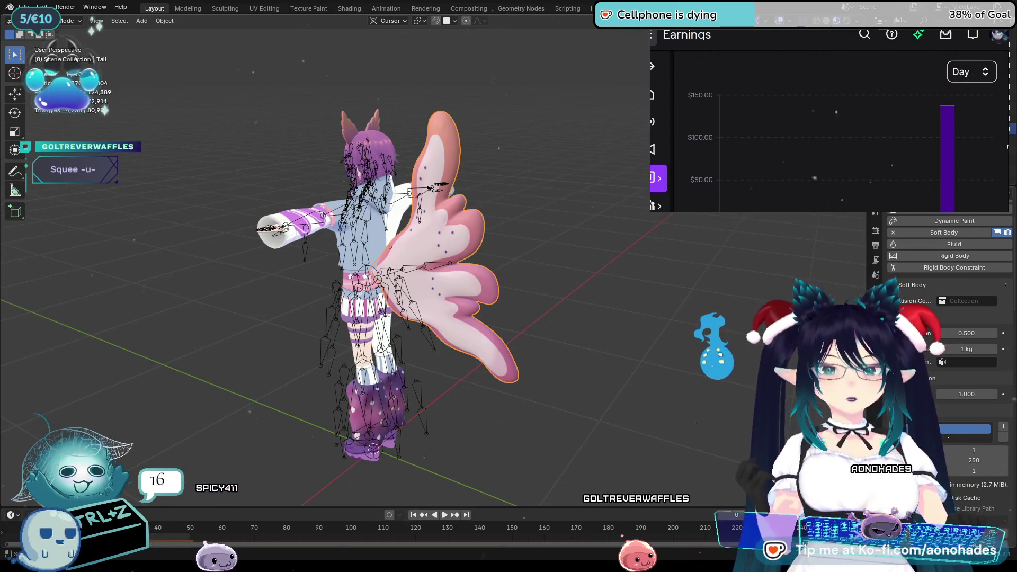
mouse_move(949, 146)
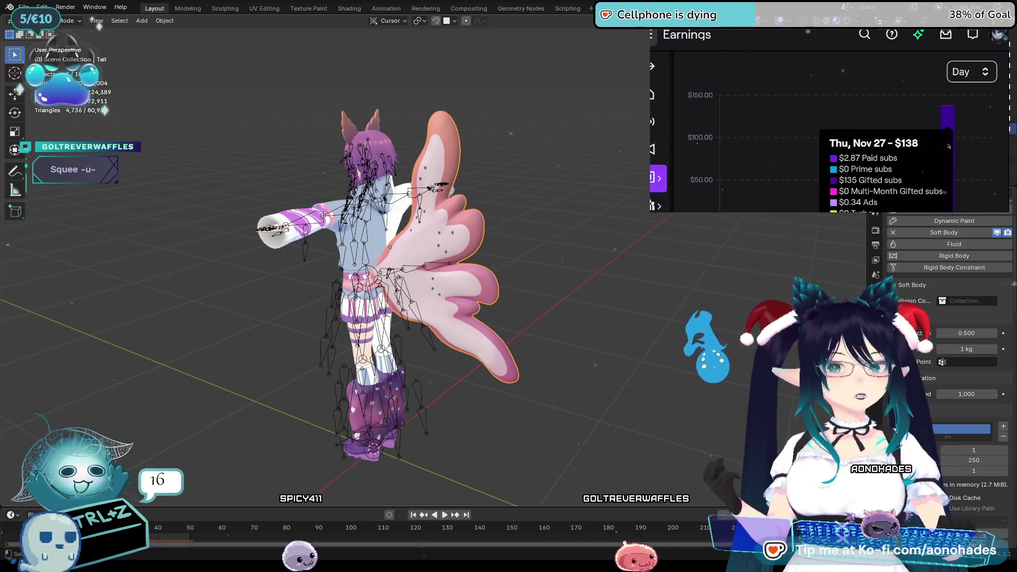
scroll(949, 146, "down", 2)
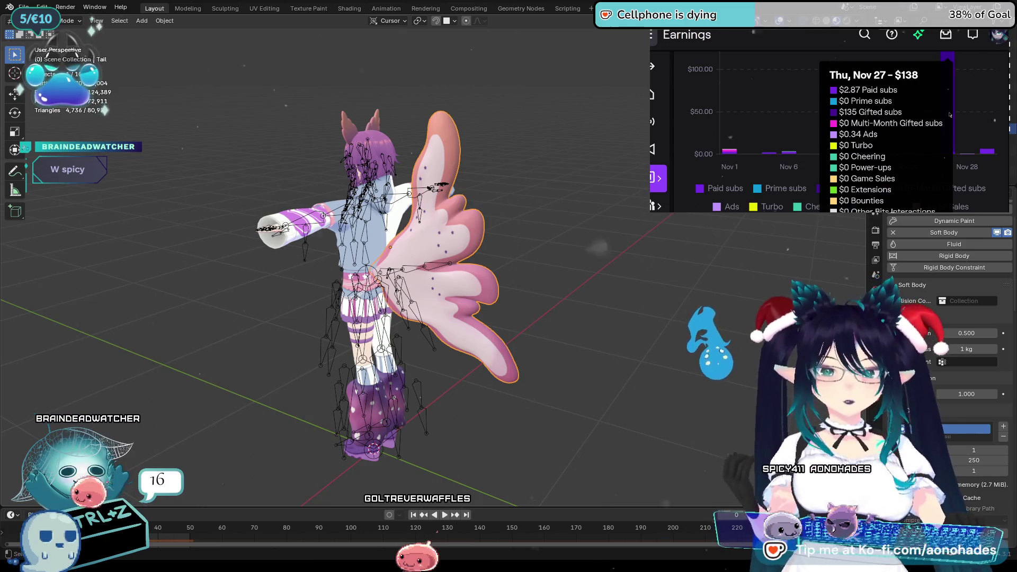
scroll(953, 130, "down", 10)
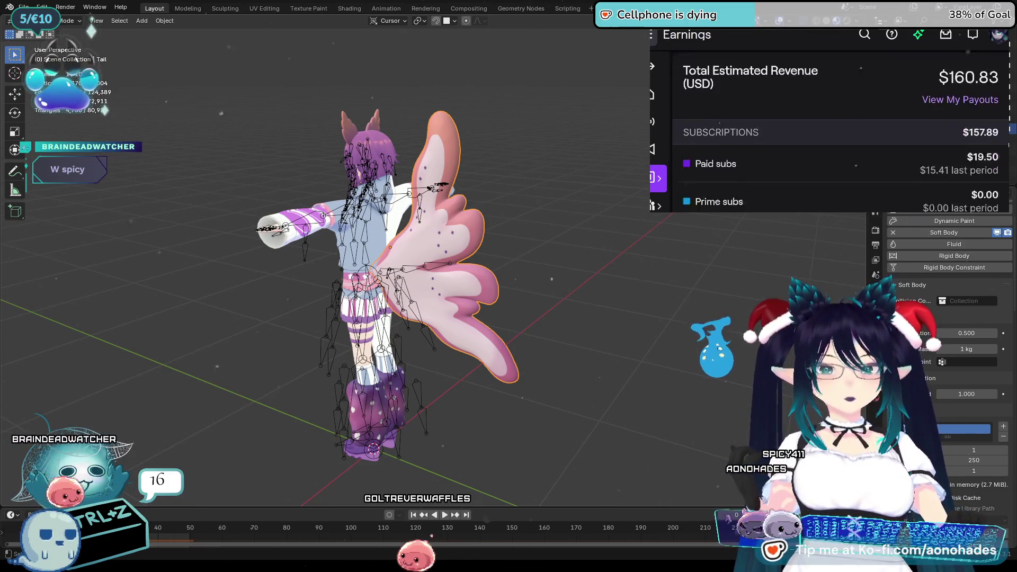
Check the tier tooltips for Paid, Gifted and Multi-Month Gifted subs
scroll(840, 132, "down", 2)
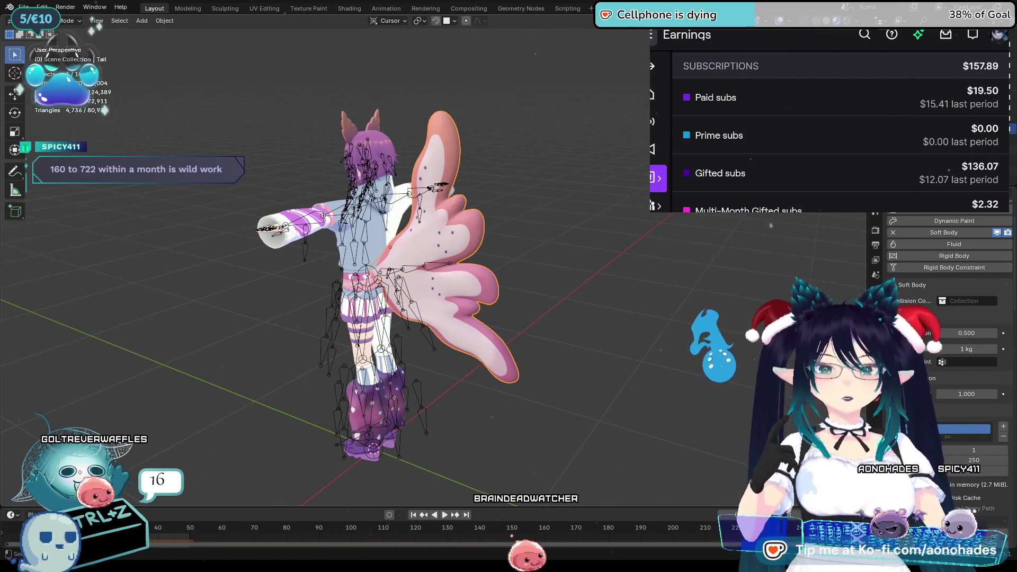
mouse_move(973, 88)
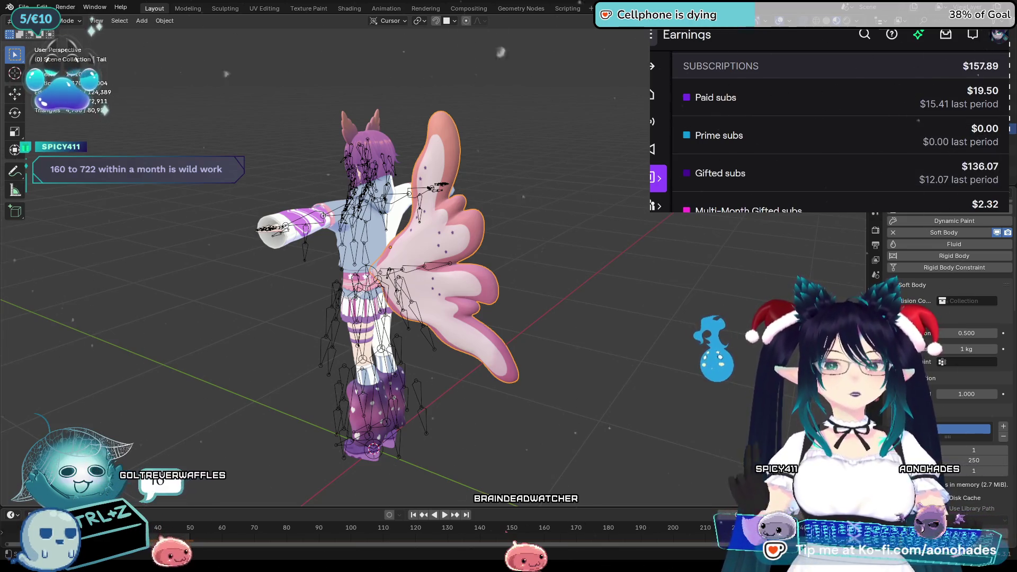
scroll(854, 110, "down", 3)
mouse_move(853, 110)
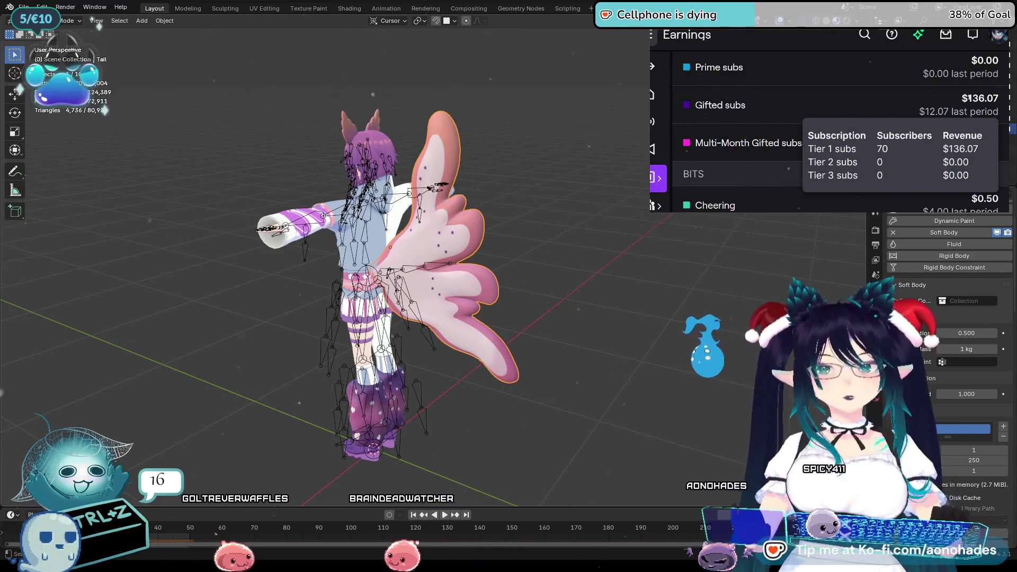
mouse_move(1004, 146)
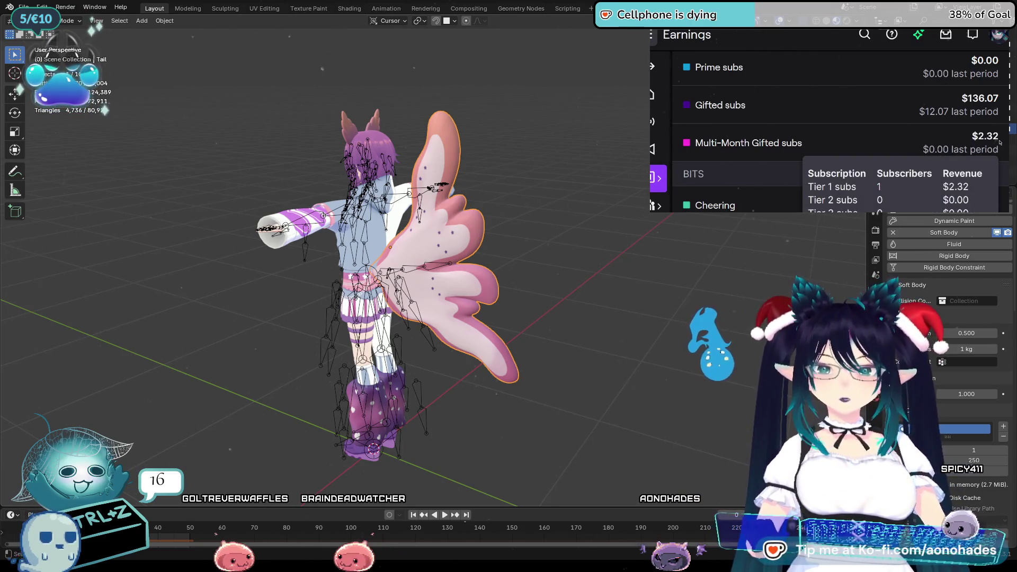
Review Ads ($2.45: $2.16 ads, $0.28 Turbo) and Other ($0.00) revenue
scroll(1007, 144, "down", 3)
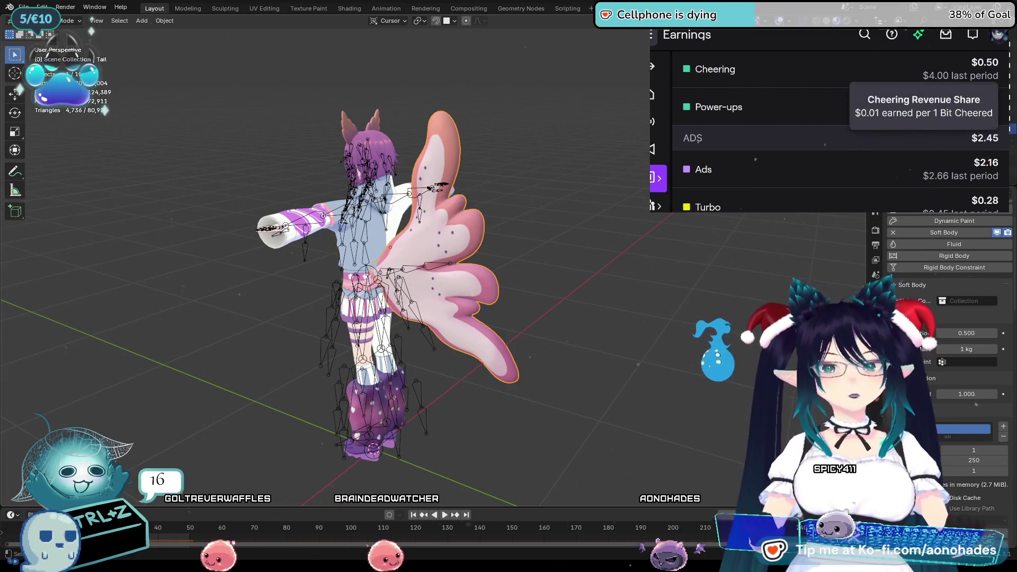
scroll(840, 138, "down", 2)
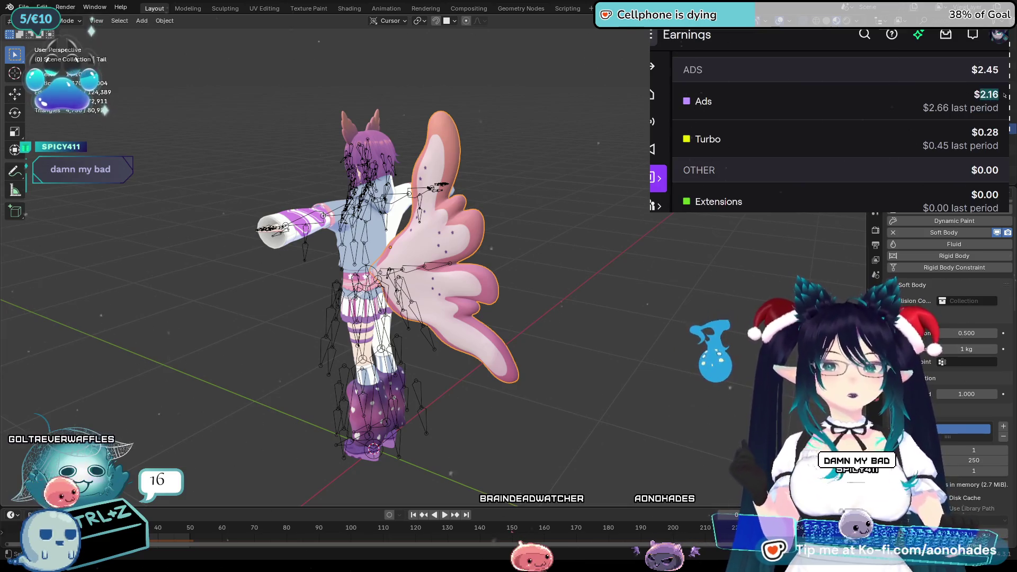
left_click(1000, 118)
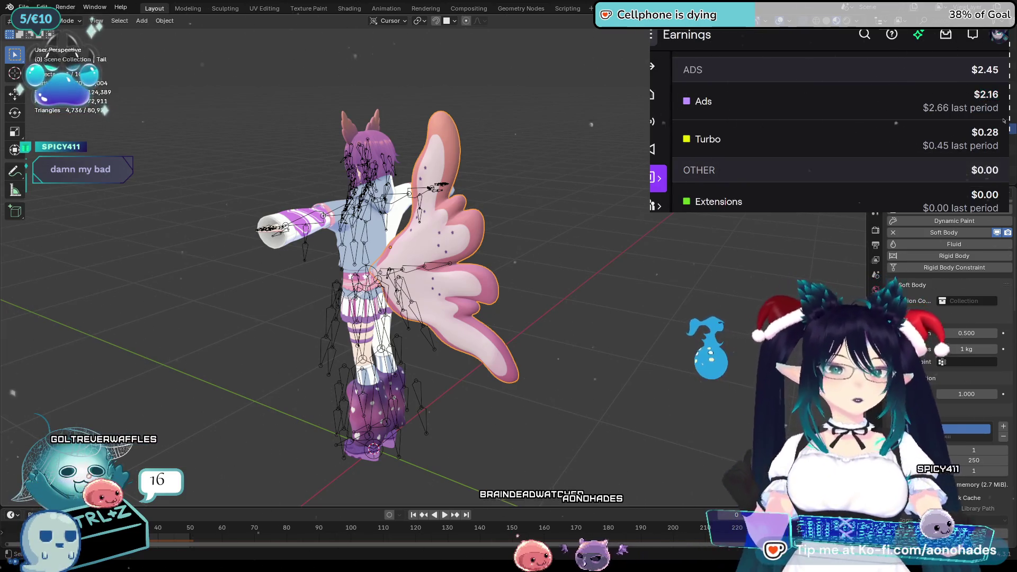
scroll(1001, 123, "down", 4)
scroll(985, 140, "up", 3)
scroll(972, 157, "down", 3)
scroll(972, 157, "down", 3)
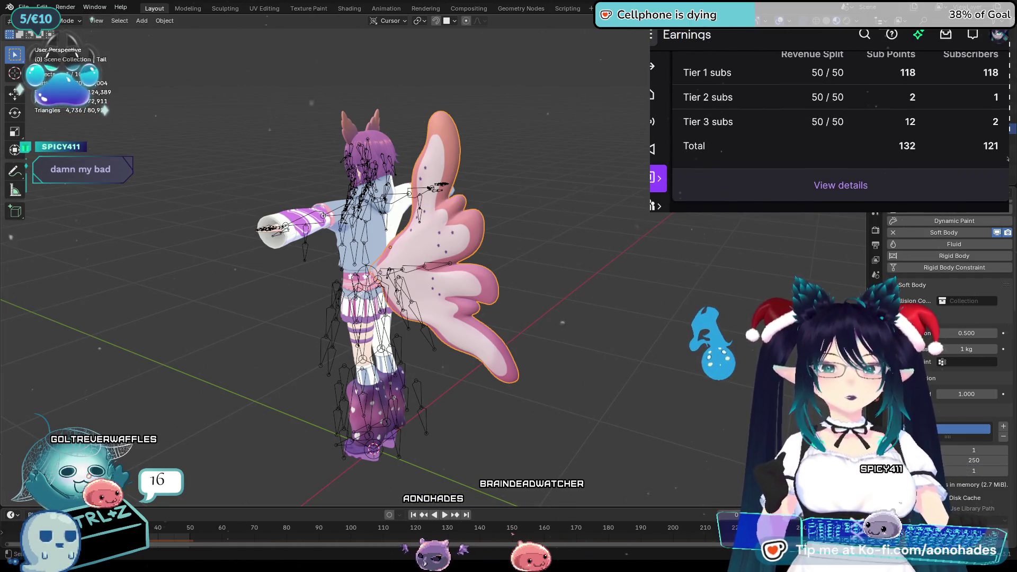
scroll(1005, 158, "down", 2)
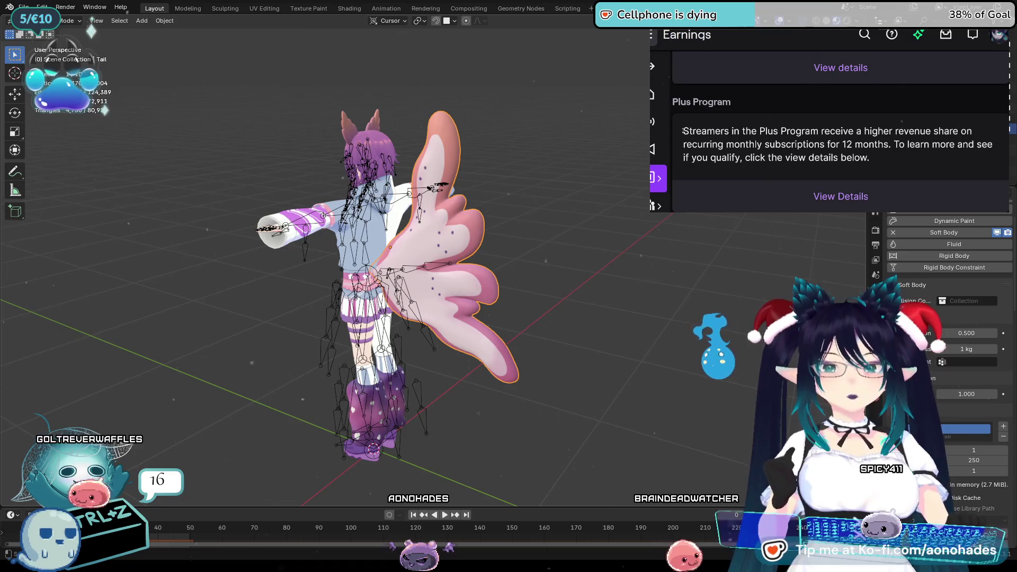
left_click_drag(683, 131, 874, 157)
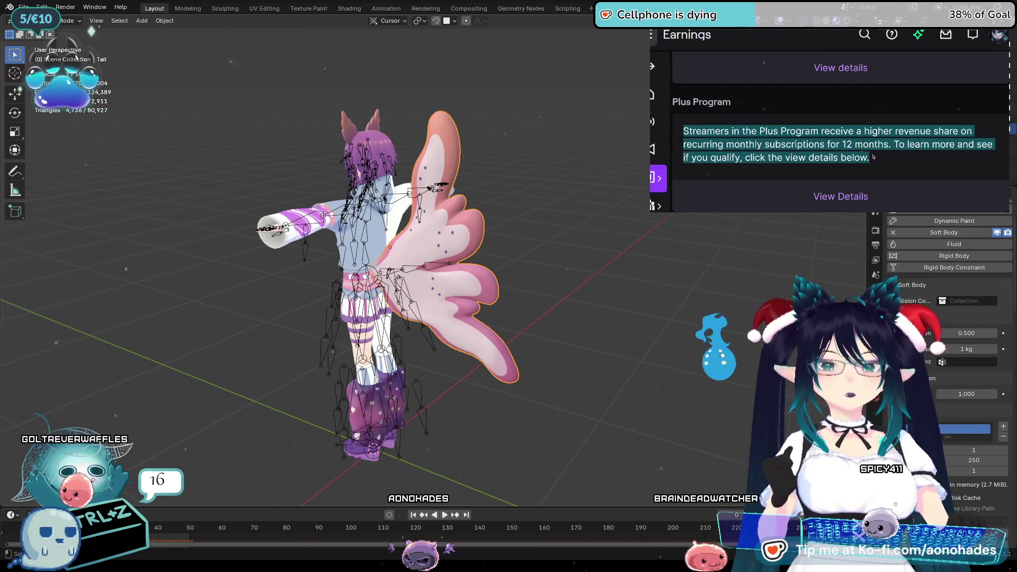
left_click(898, 144)
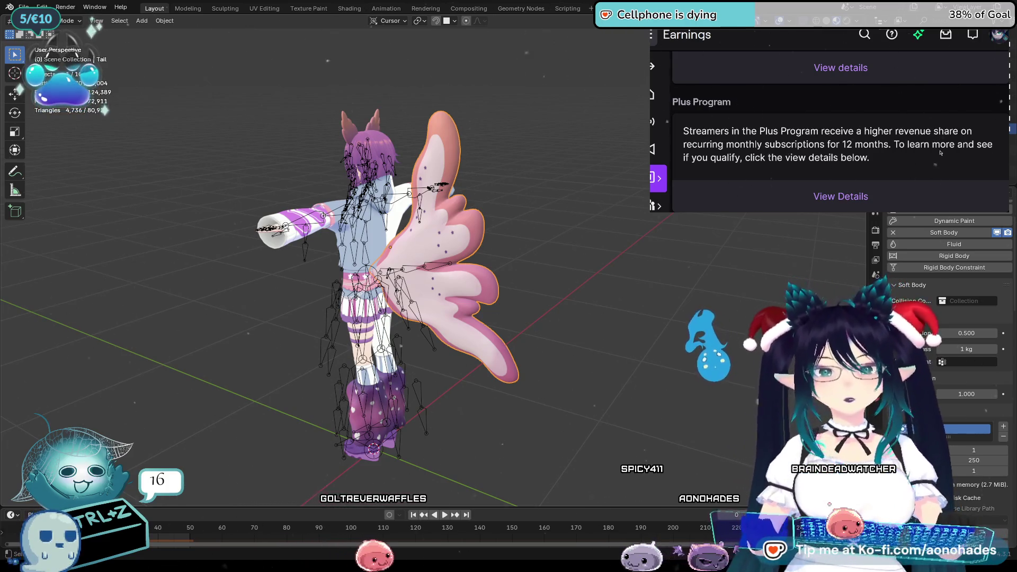
scroll(940, 153, "up", 10)
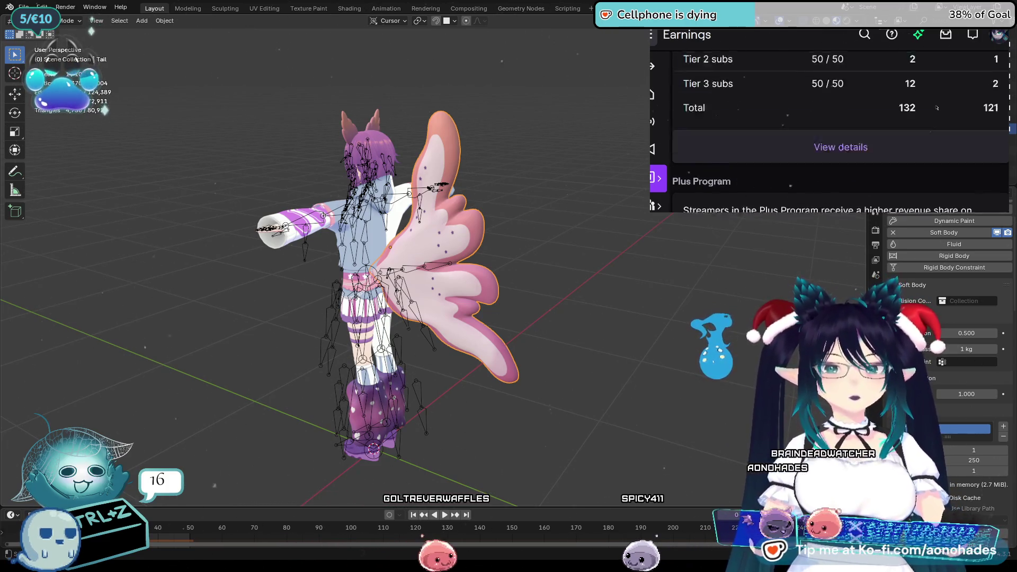
Change the earnings range from November to the October 2025 preset
left_click(840, 72)
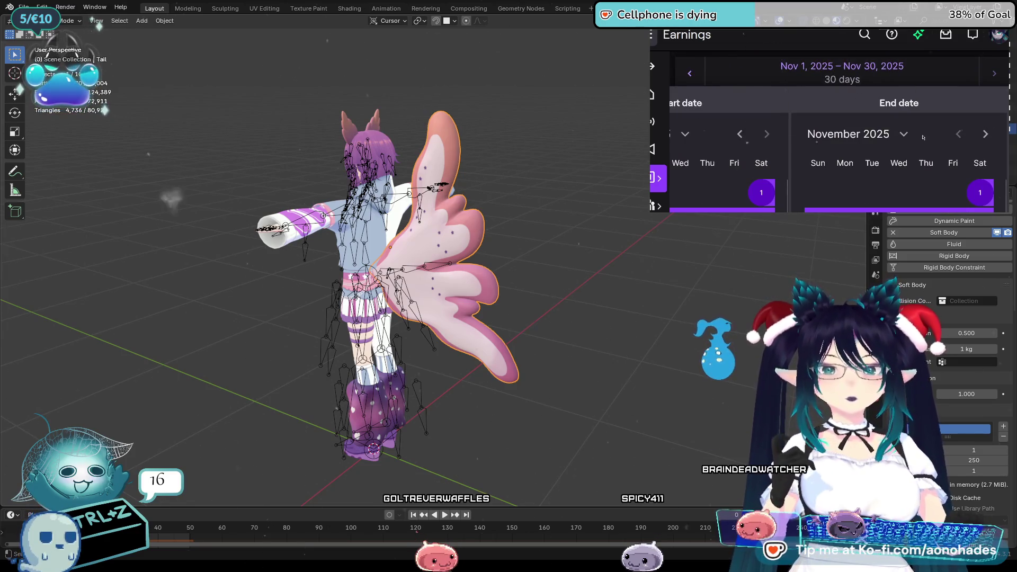
scroll(804, 139, "down", 2)
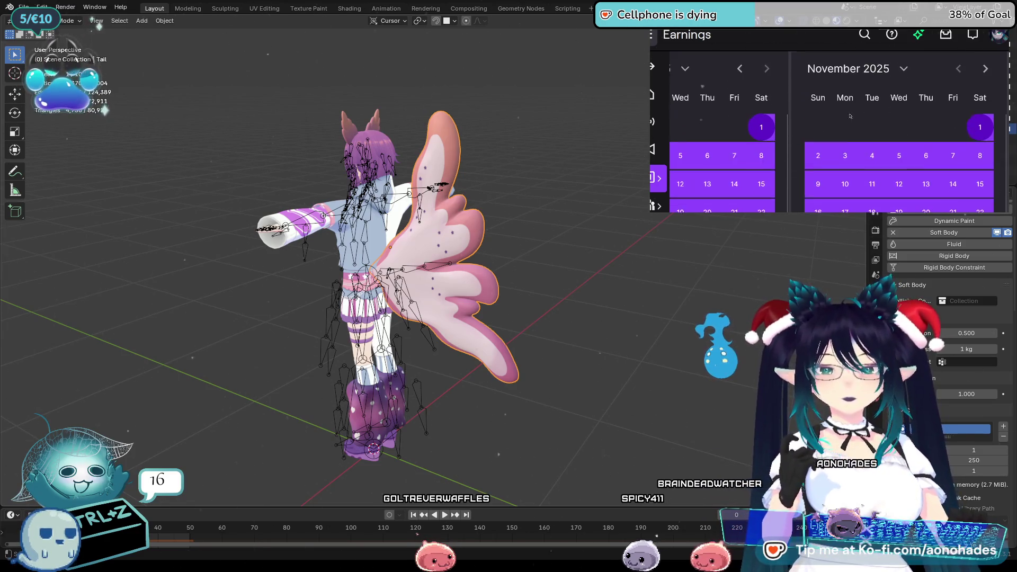
scroll(863, 107, "down", 3, "ctrl")
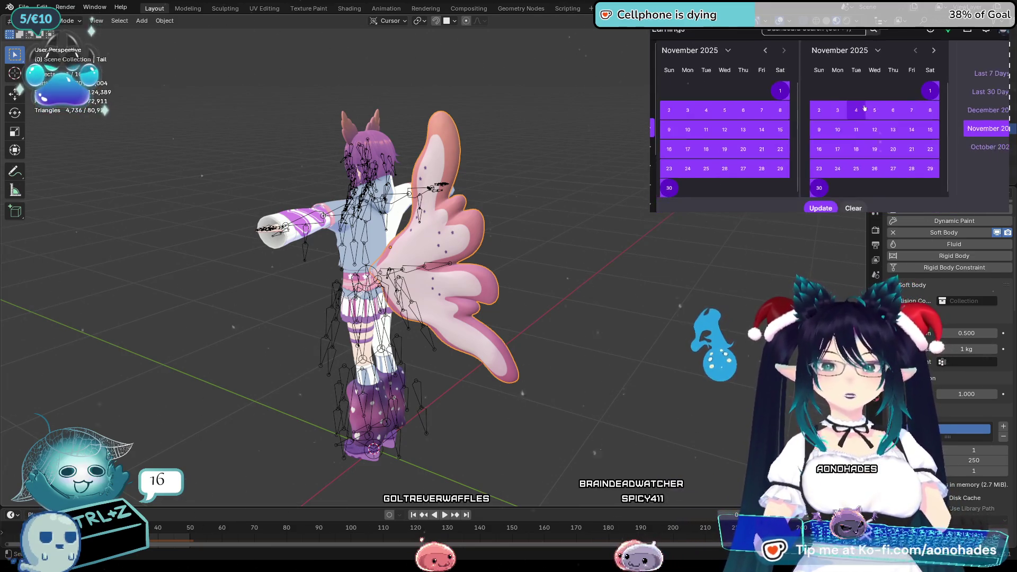
scroll(858, 129, "up", 1)
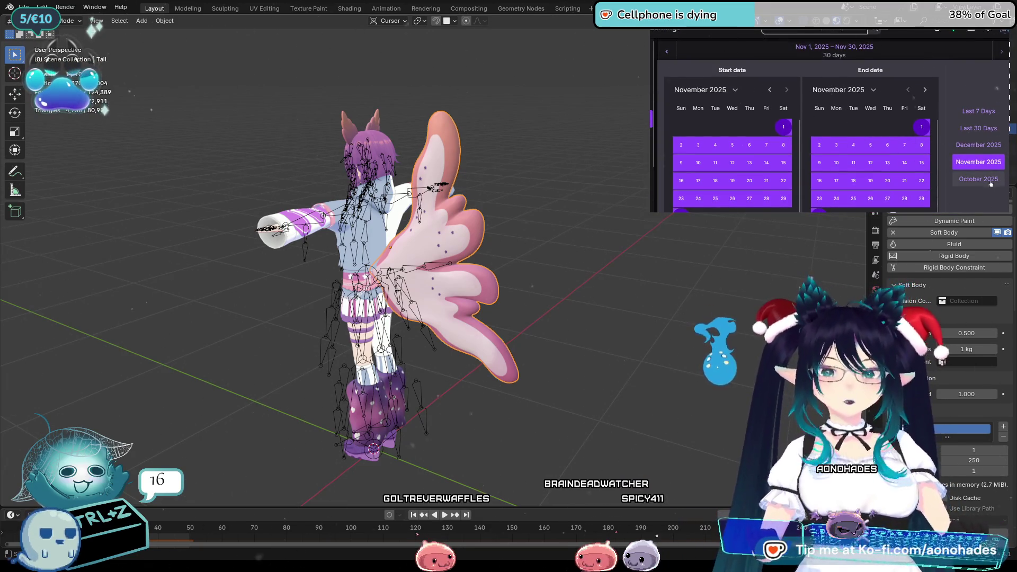
left_click(995, 182)
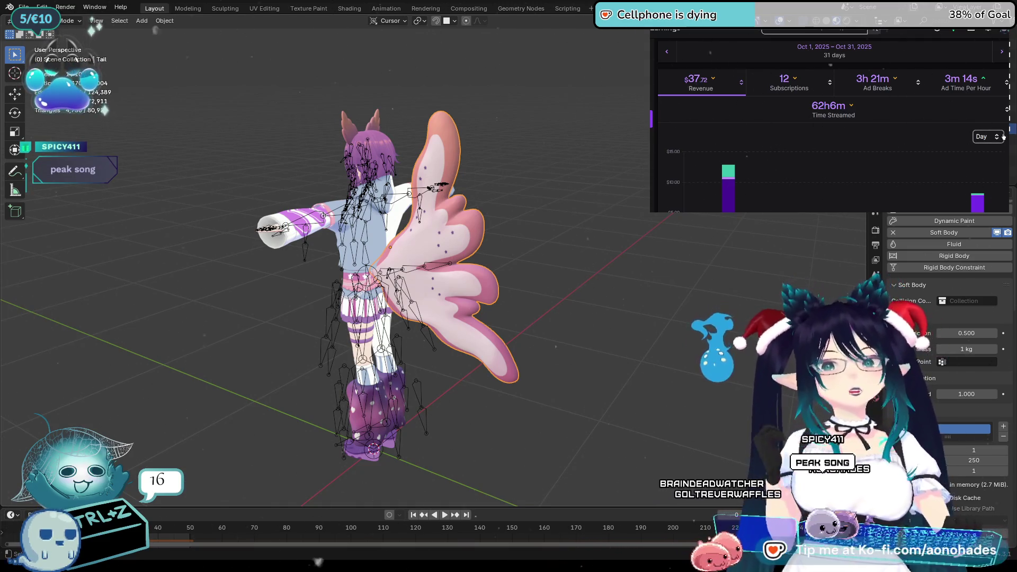
scroll(1003, 136, "down", 1)
scroll(832, 119, "up", 1)
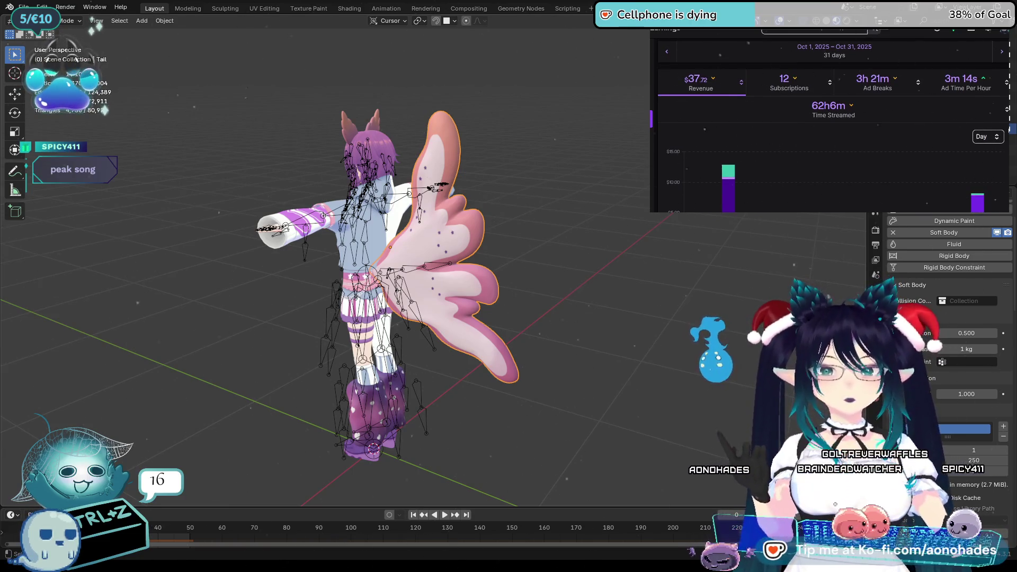
scroll(833, 119, "down", 5)
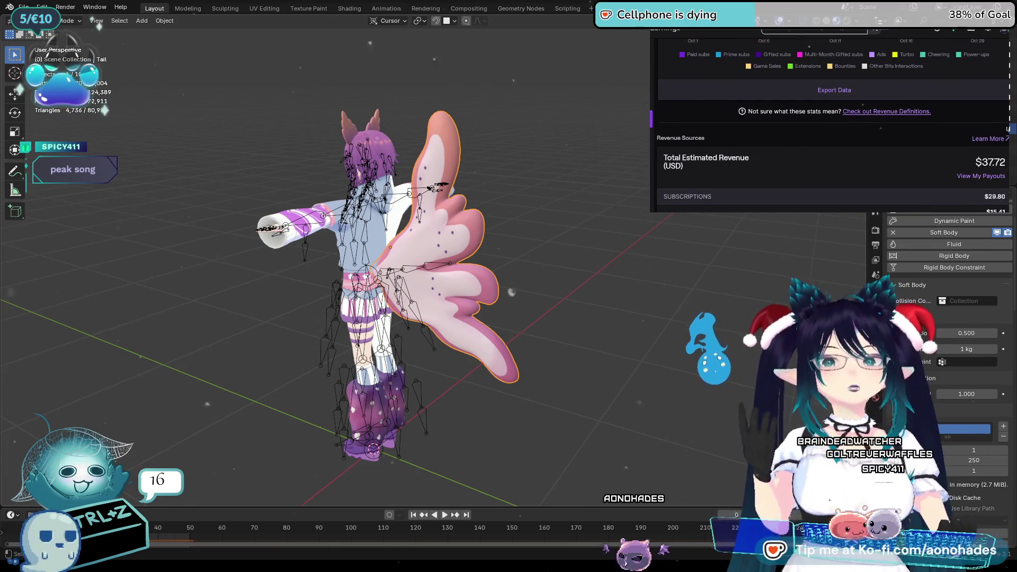
scroll(694, 55, "down", 5)
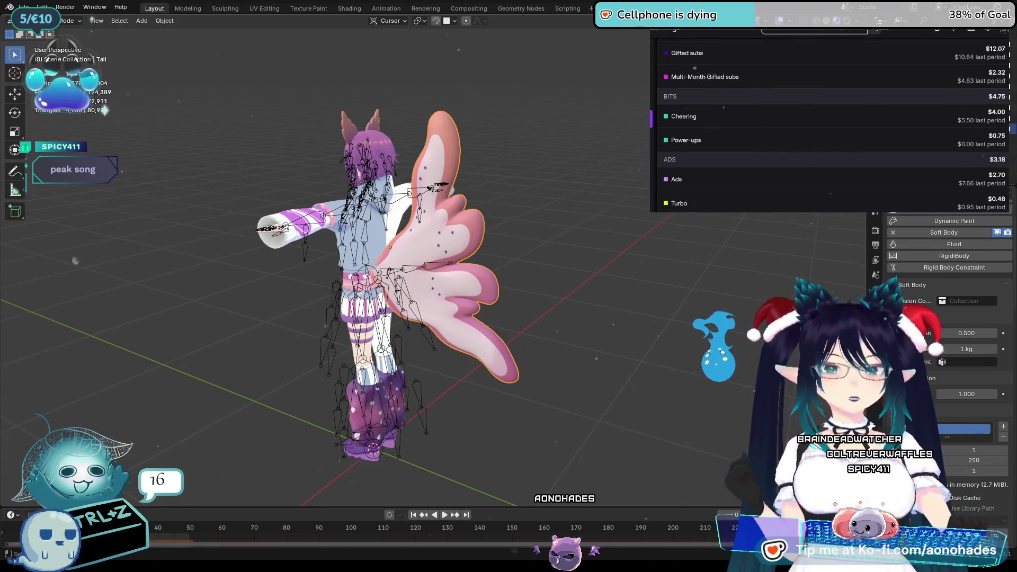
scroll(833, 119, "down", 5)
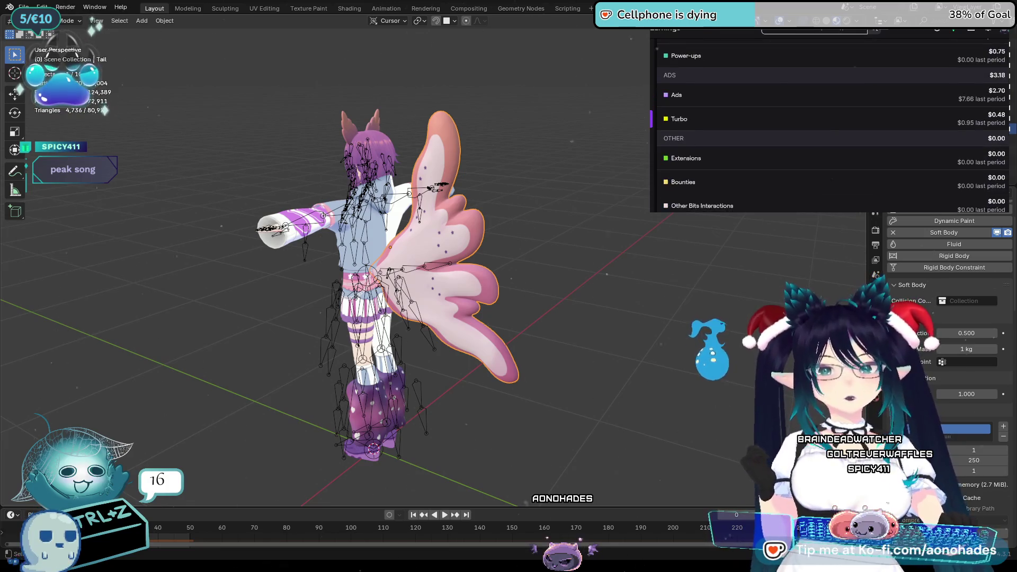
scroll(832, 119, "down", 2)
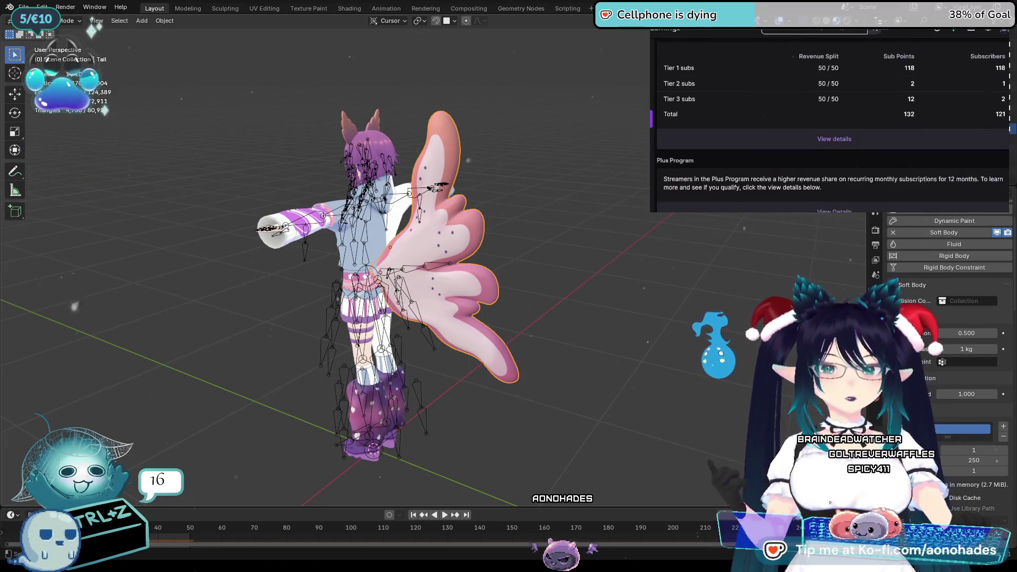
scroll(831, 119, "up", 6)
scroll(831, 120, "up", 3)
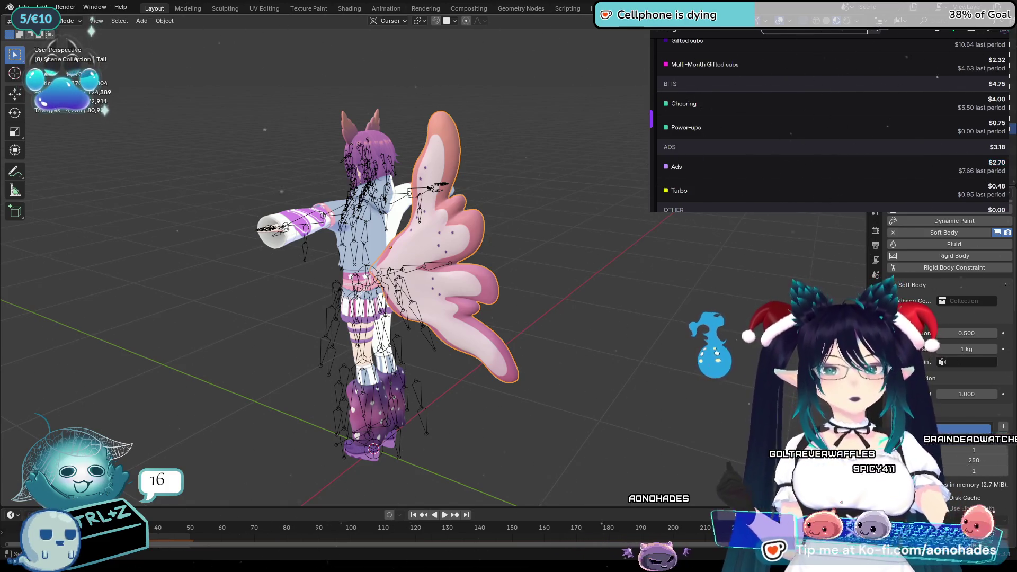
scroll(831, 119, "up", 2)
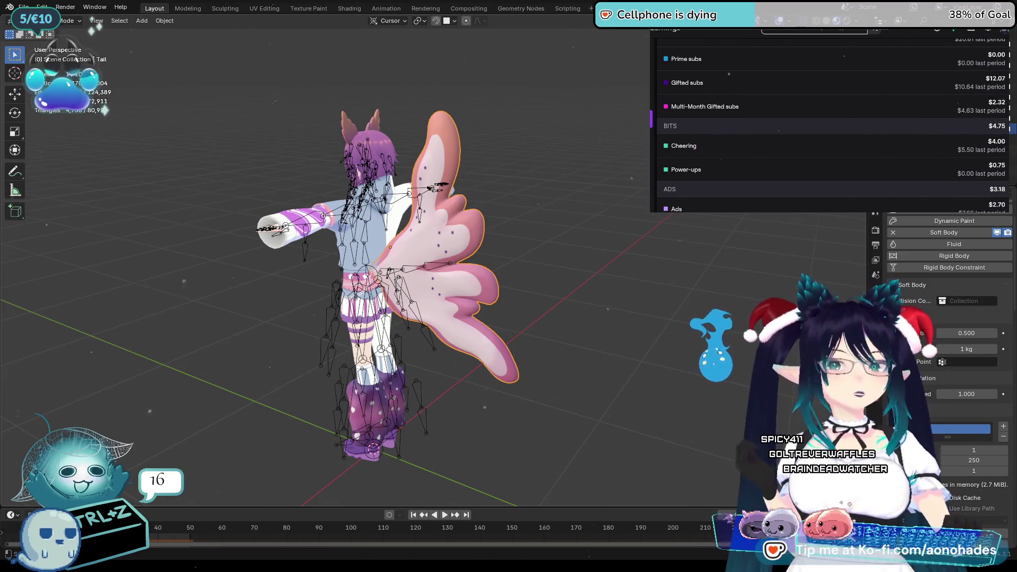
scroll(983, 102, "up", 4)
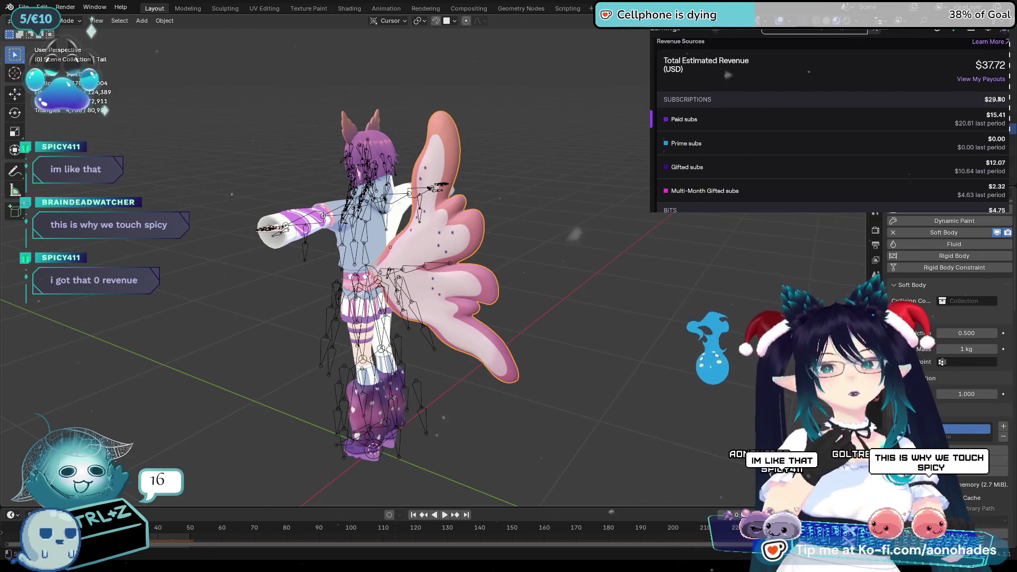
scroll(915, 81, "up", 5)
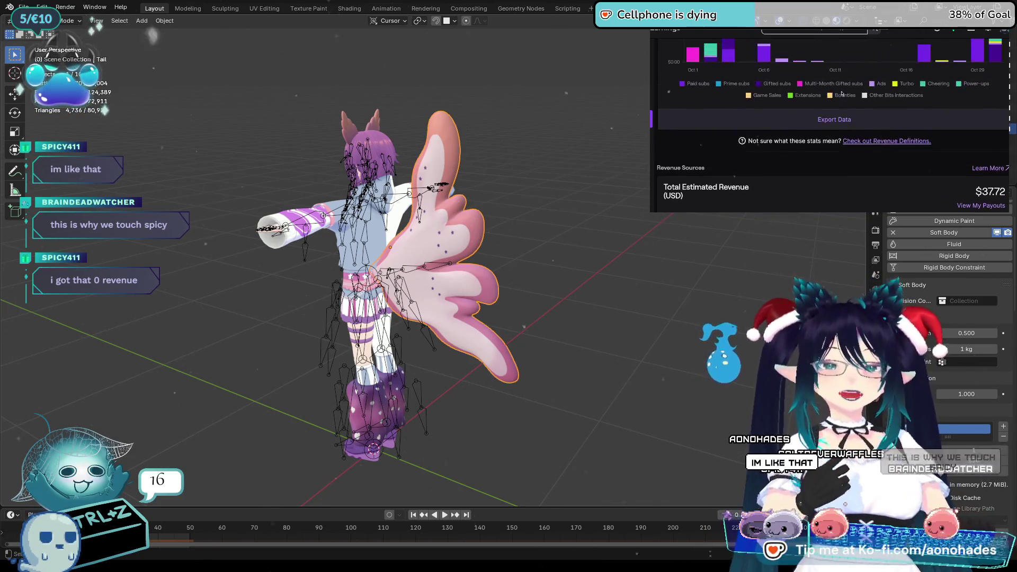
scroll(805, 74, "up", 5)
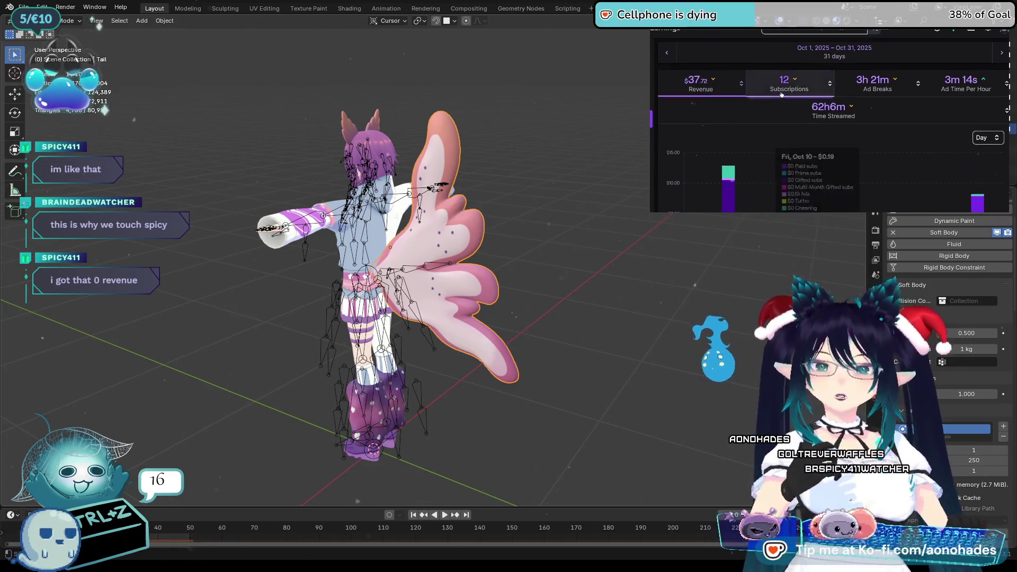
left_click(777, 63)
Set the earnings date range to January 1–31, 2025 and apply it
left_click(770, 91)
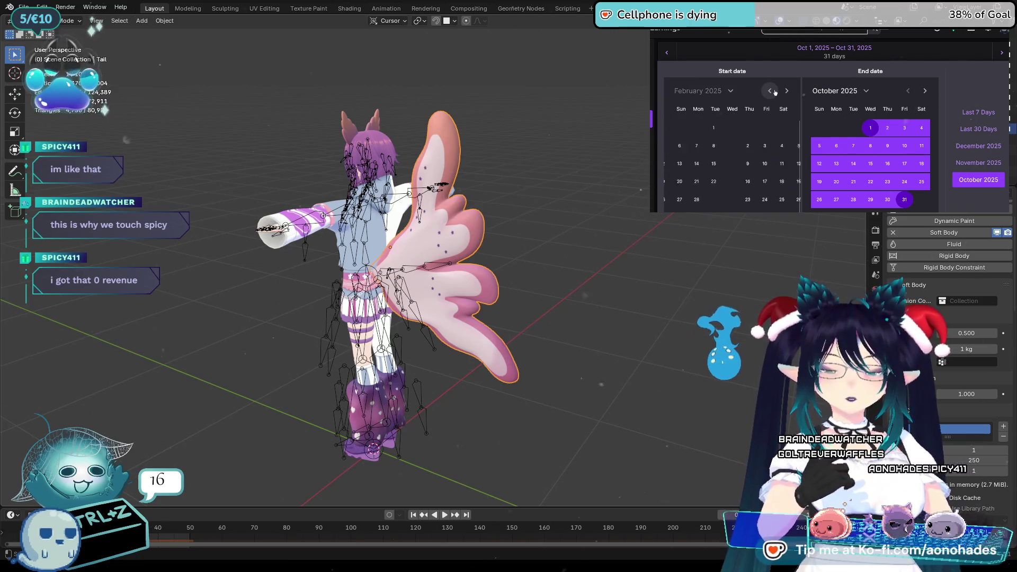
left_click(733, 126)
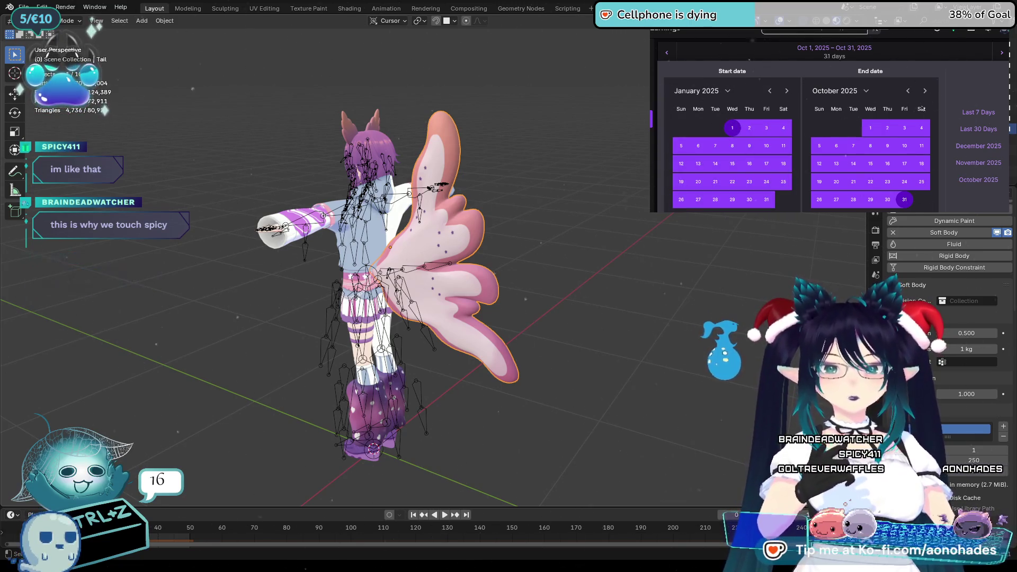
left_click(907, 91)
left_click(907, 91)
left_click(907, 91)
left_click(906, 91)
left_click(906, 91)
left_click(906, 91)
left_click(906, 91)
left_click(906, 91)
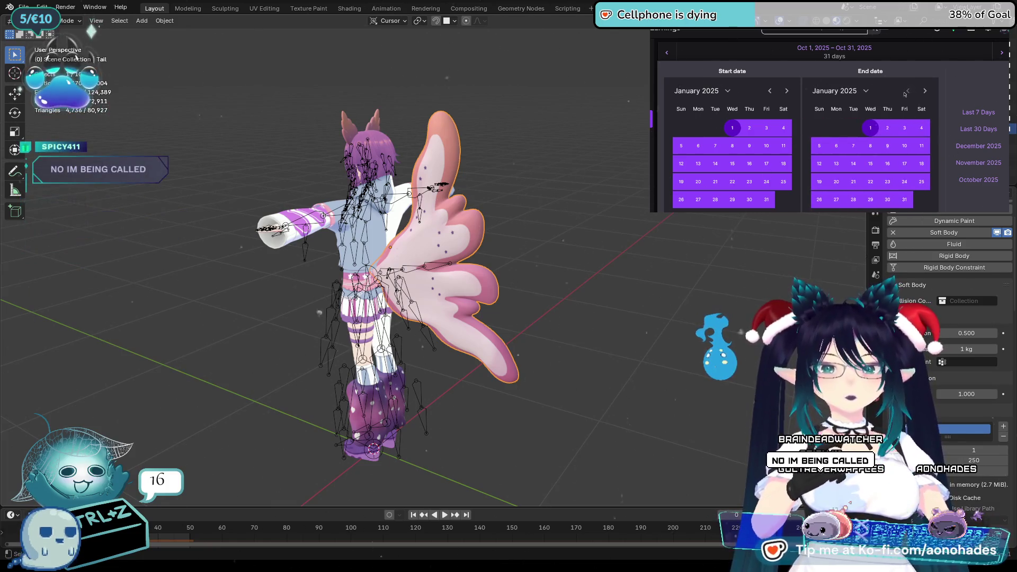
left_click(902, 200)
left_click(821, 154)
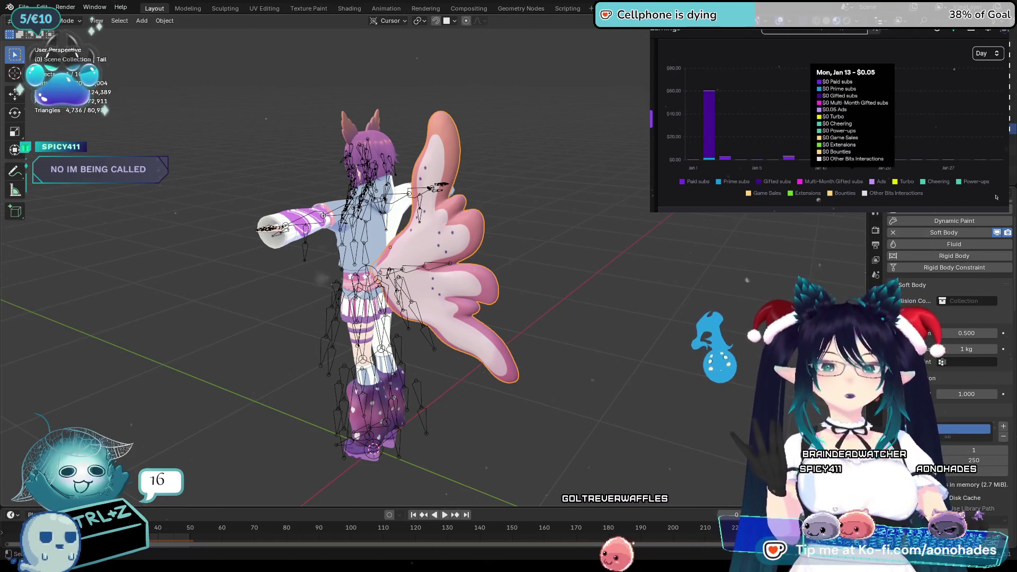
Review January's revenue, then move the range forward one period
scroll(826, 133, "up", 1)
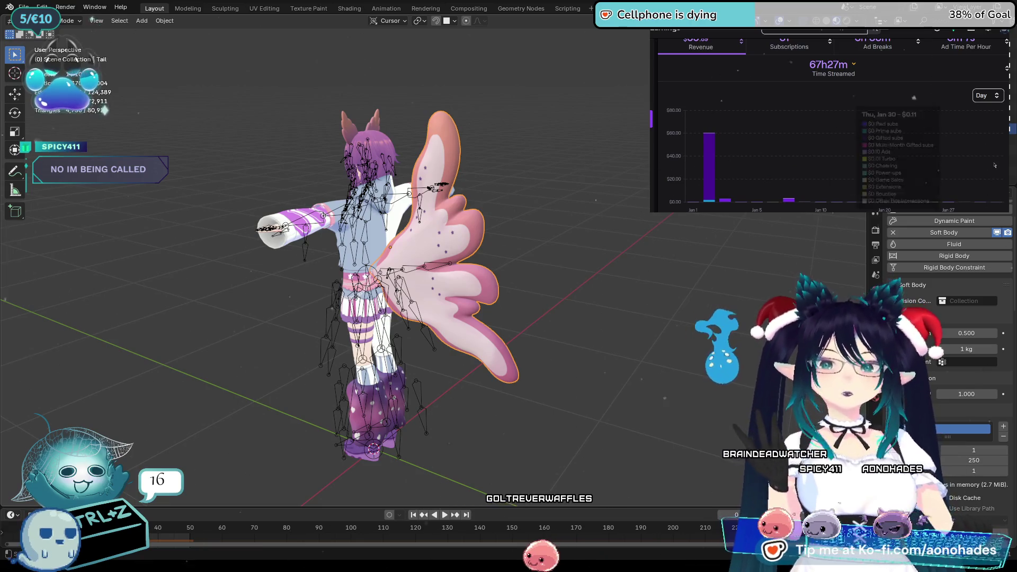
scroll(994, 165, "up", 1)
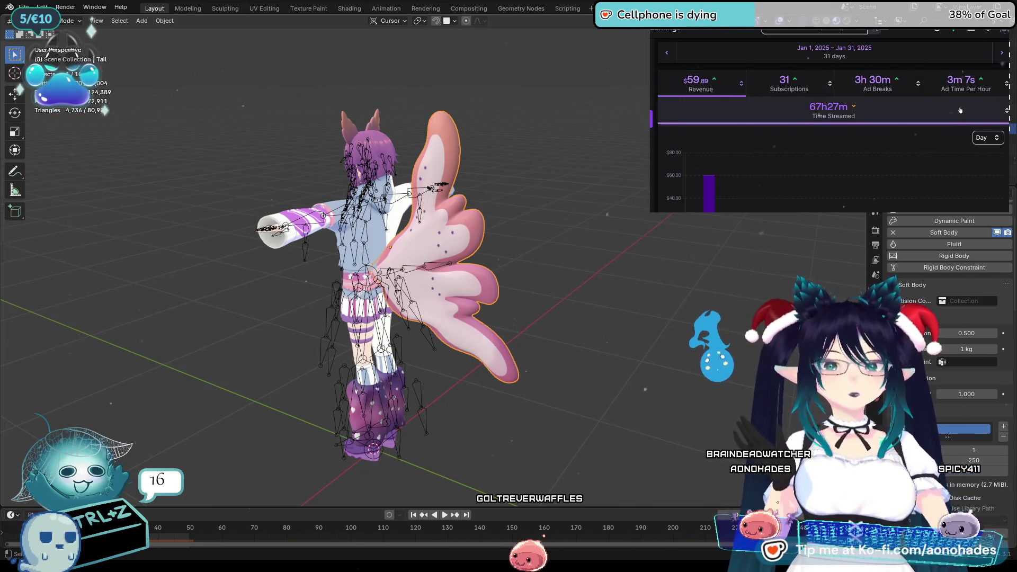
scroll(960, 110, "down", 1)
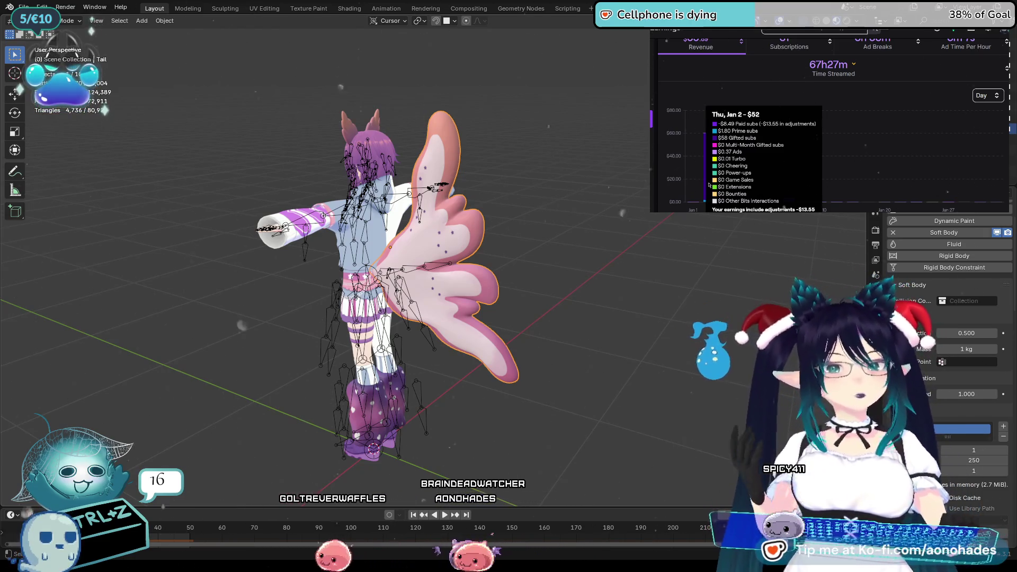
scroll(1007, 60, "up", 2)
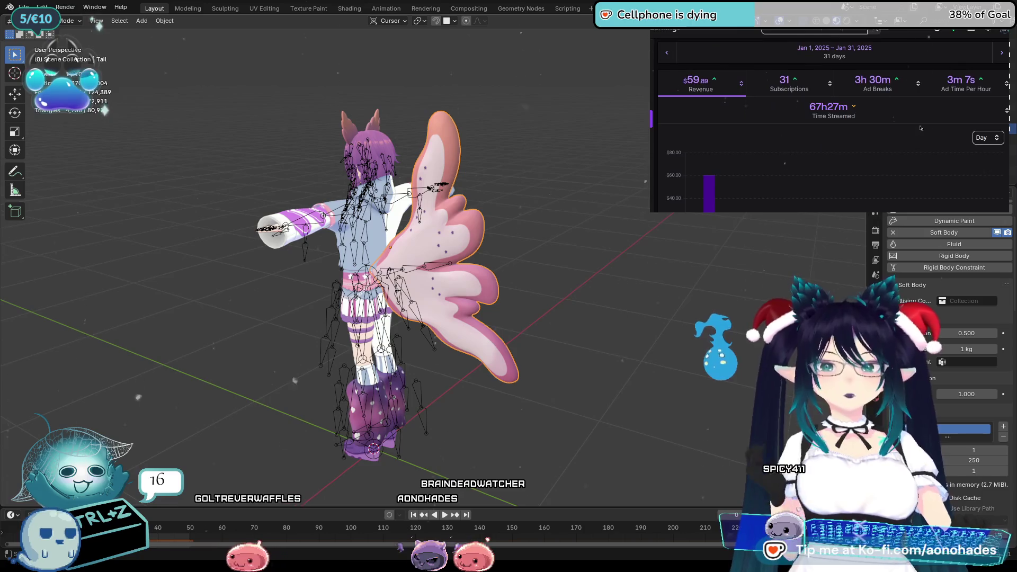
left_click(1002, 53)
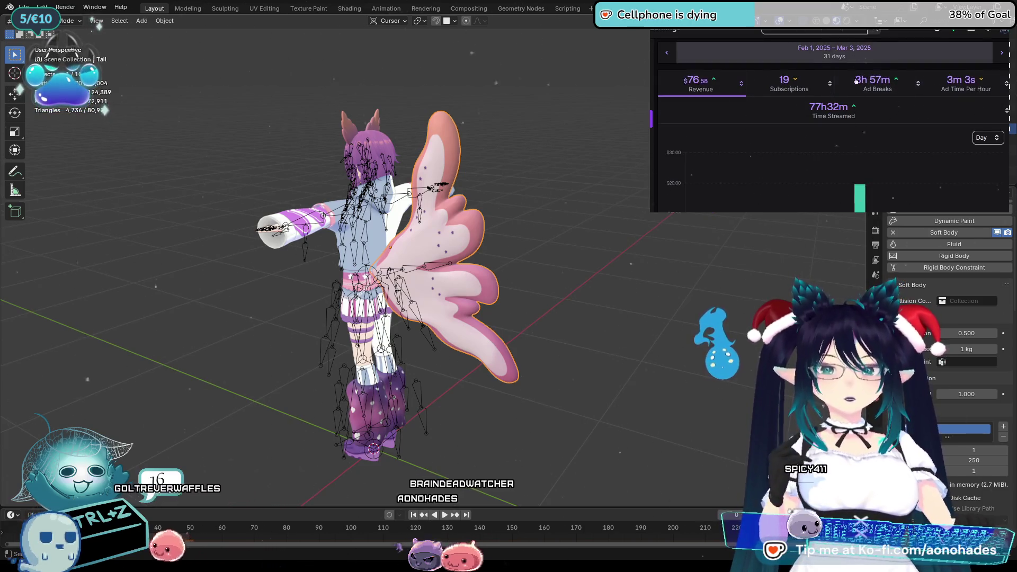
End the earnings date range on February 28, 2025
left_click(842, 52)
left_click(908, 92)
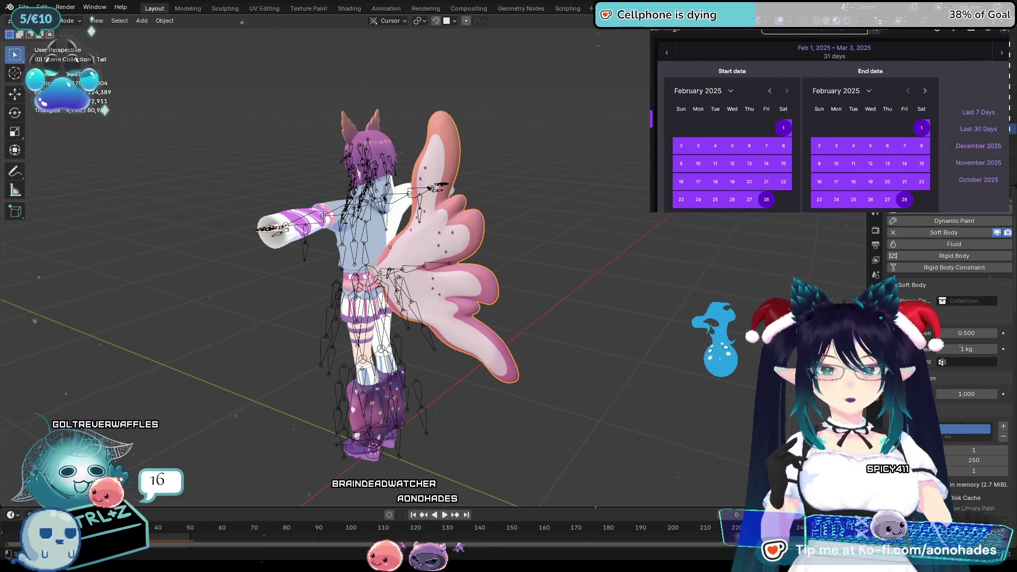
left_click(904, 199)
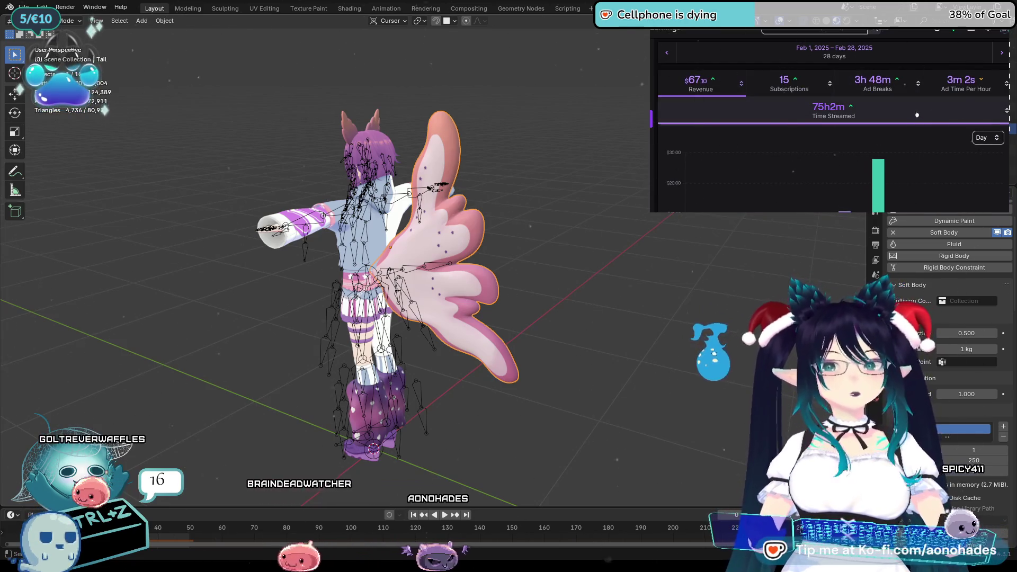
Look over February's chart bars, then advance the range to March
mouse_move(875, 168)
scroll(875, 168, "down", 1)
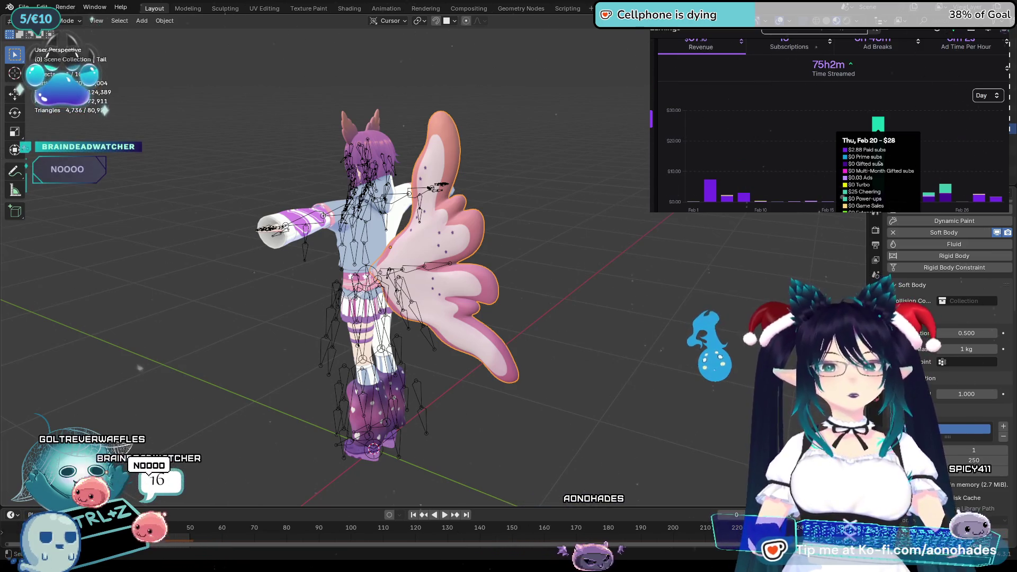
scroll(884, 178, "up", 1)
left_click(1001, 53)
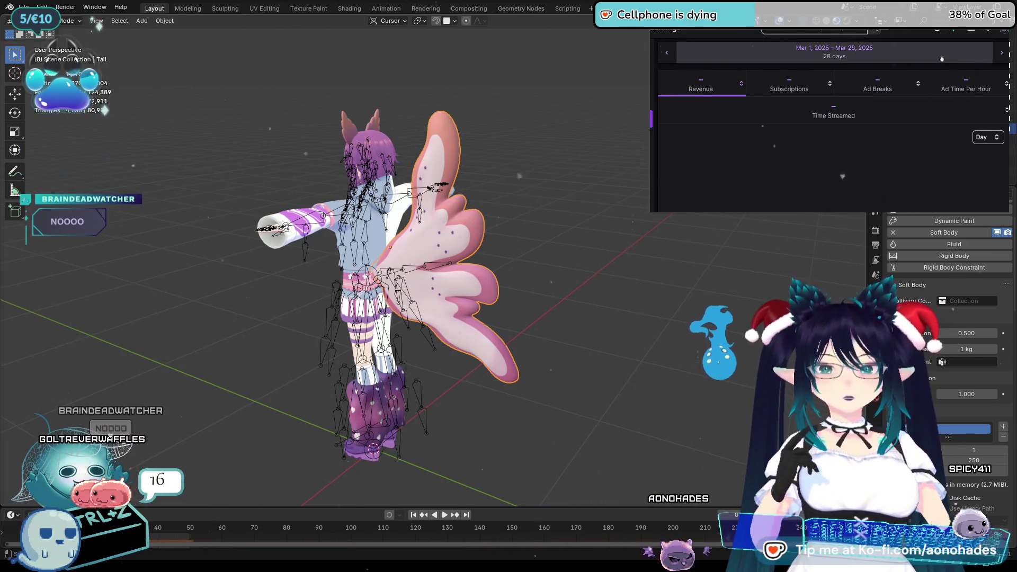
Step the range to March and scroll through March's chart
left_click(834, 49)
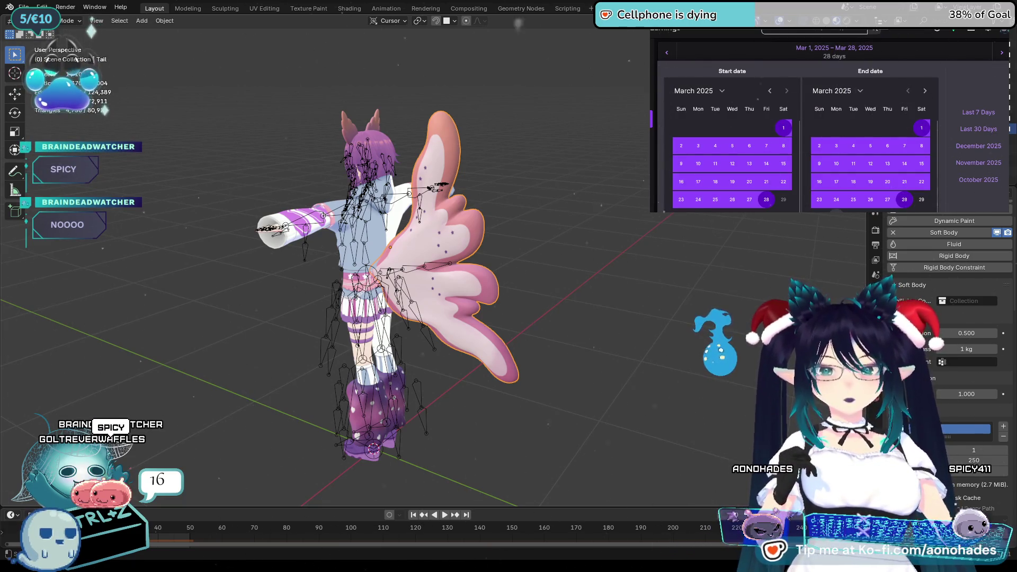
left_click(904, 200)
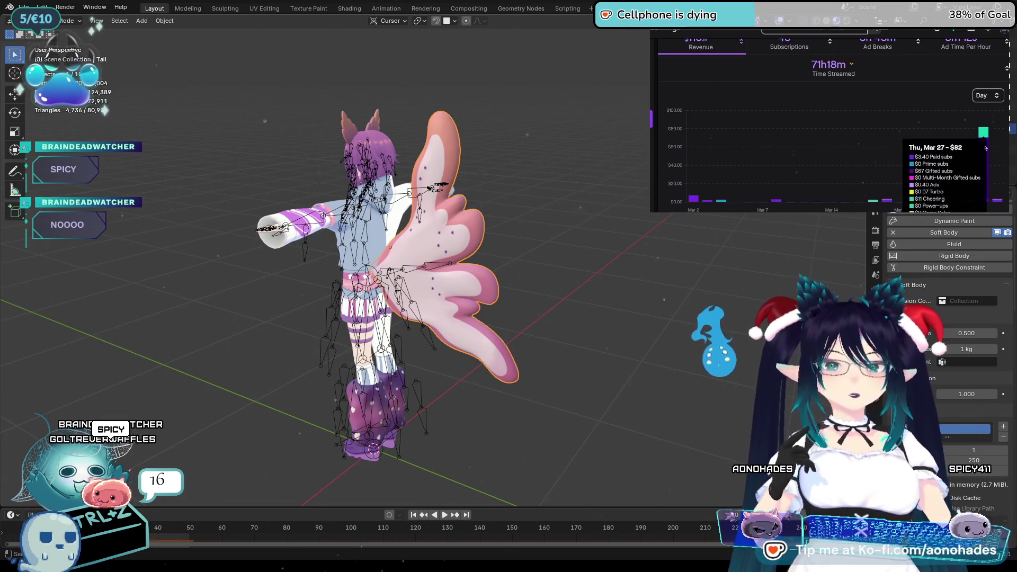
scroll(986, 148, "down", 1)
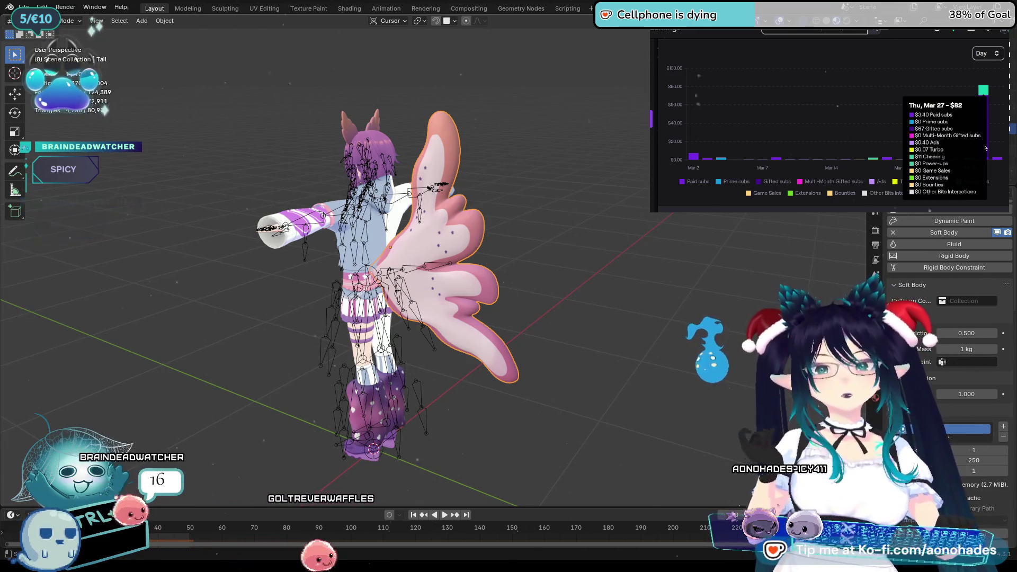
scroll(985, 148, "up", 1)
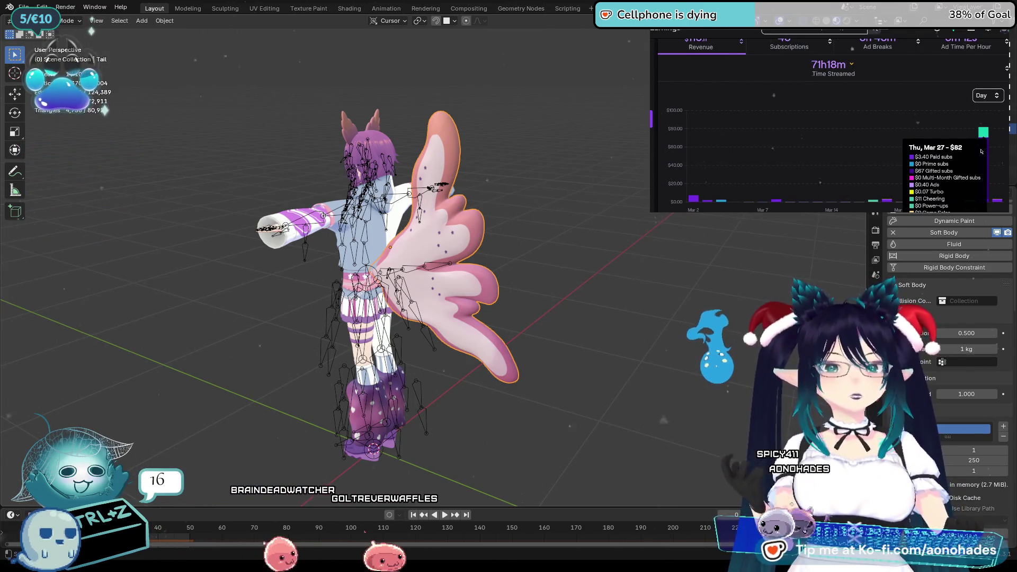
scroll(987, 150, "up", 1)
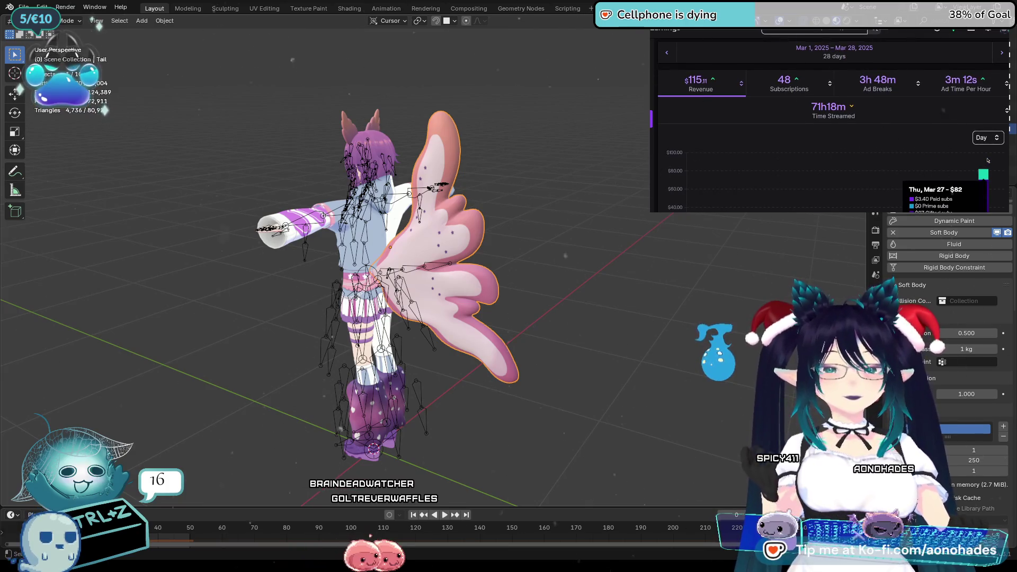
Extend the range to end on March 31, then advance a month
left_click(834, 52)
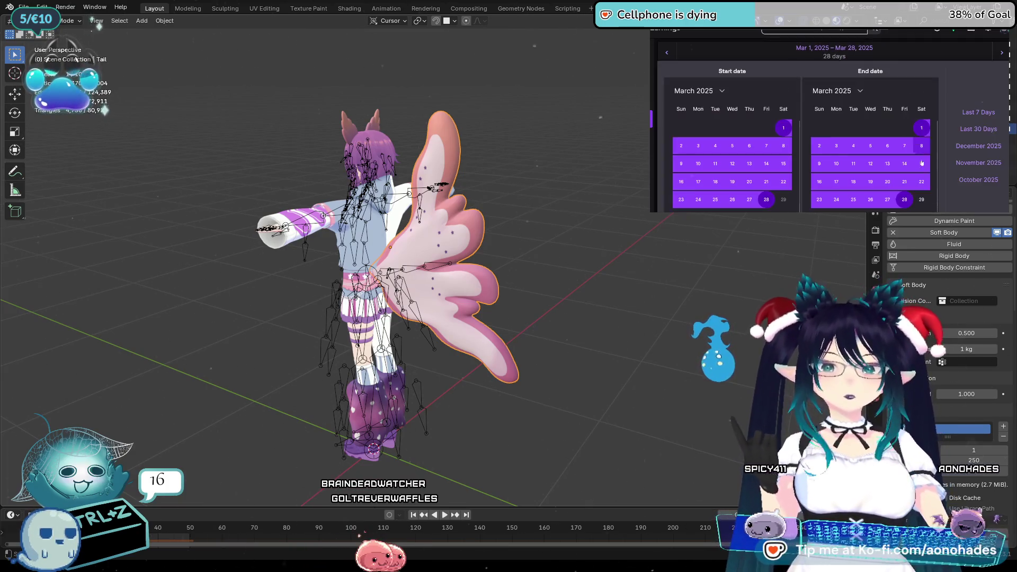
left_click(820, 217)
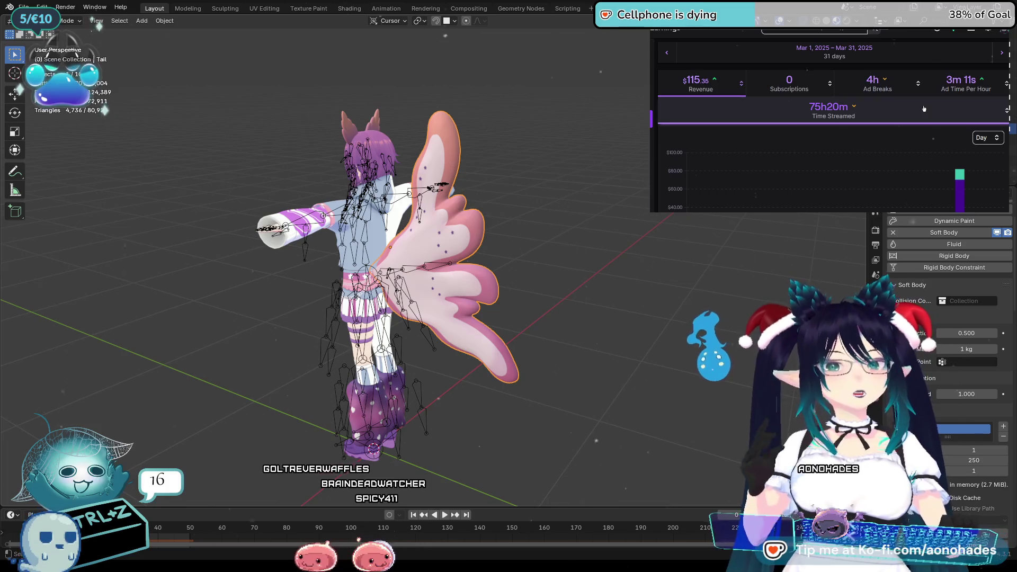
left_click(1002, 52)
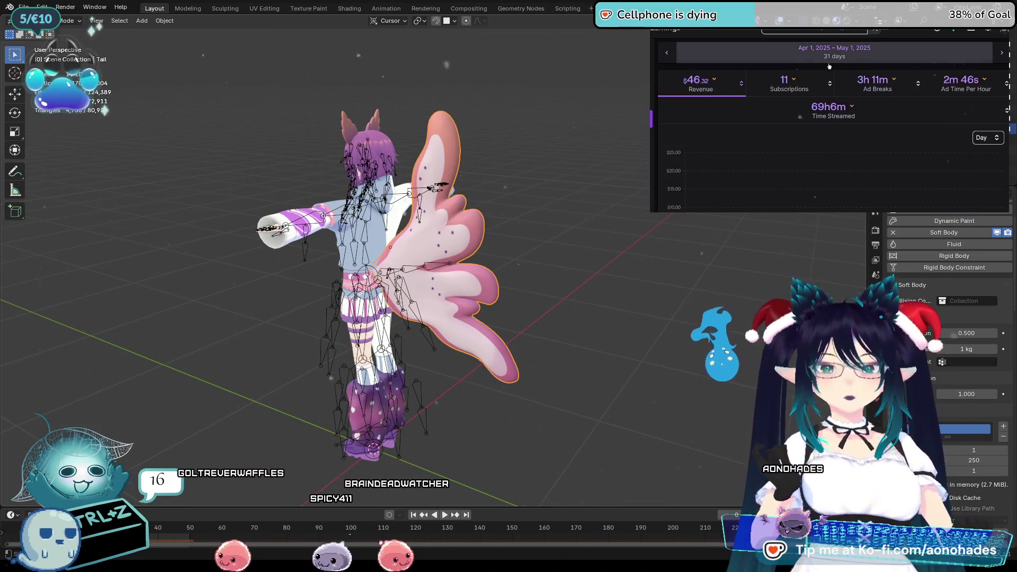
Set earnings to April 1–30, 2025, review its chart, then advance to May
left_click(834, 51)
left_click(907, 91)
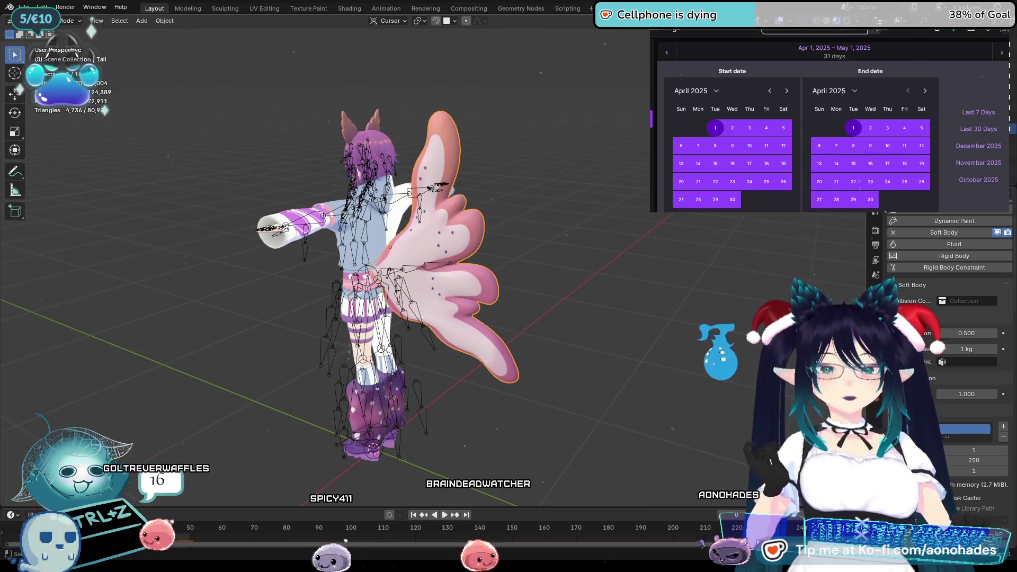
left_click(870, 200)
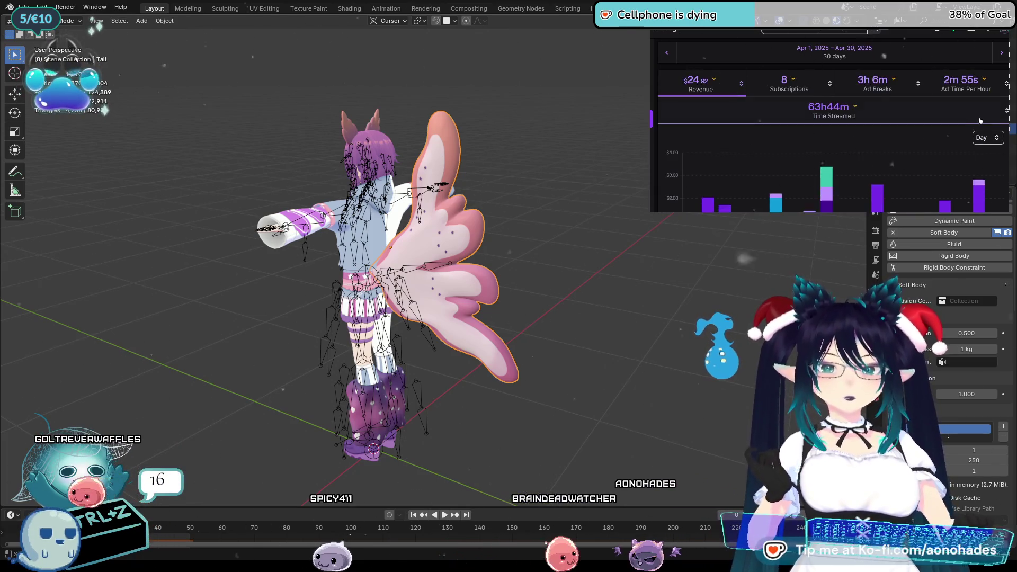
scroll(998, 116, "down", 3)
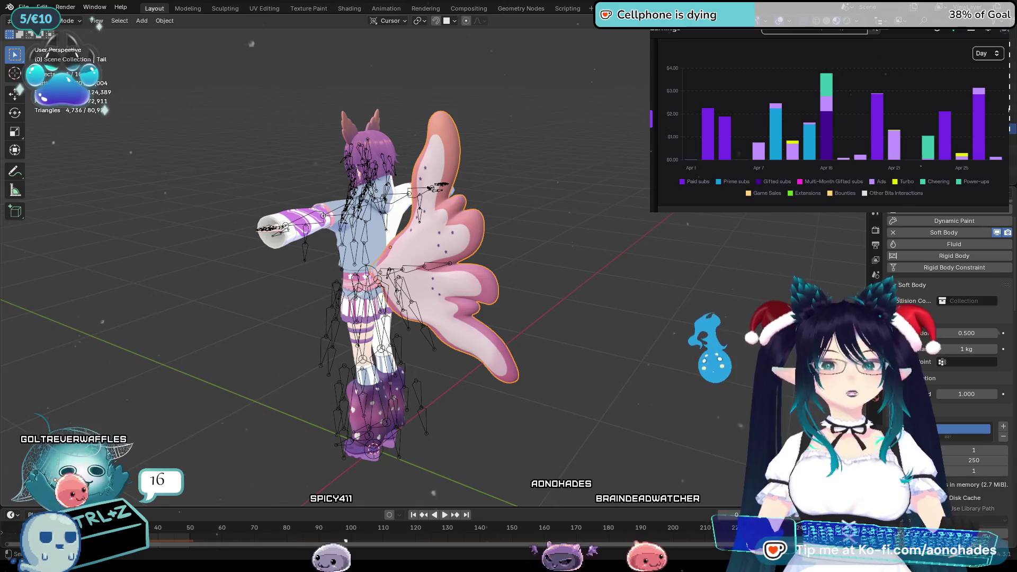
scroll(1001, 96, "up", 3)
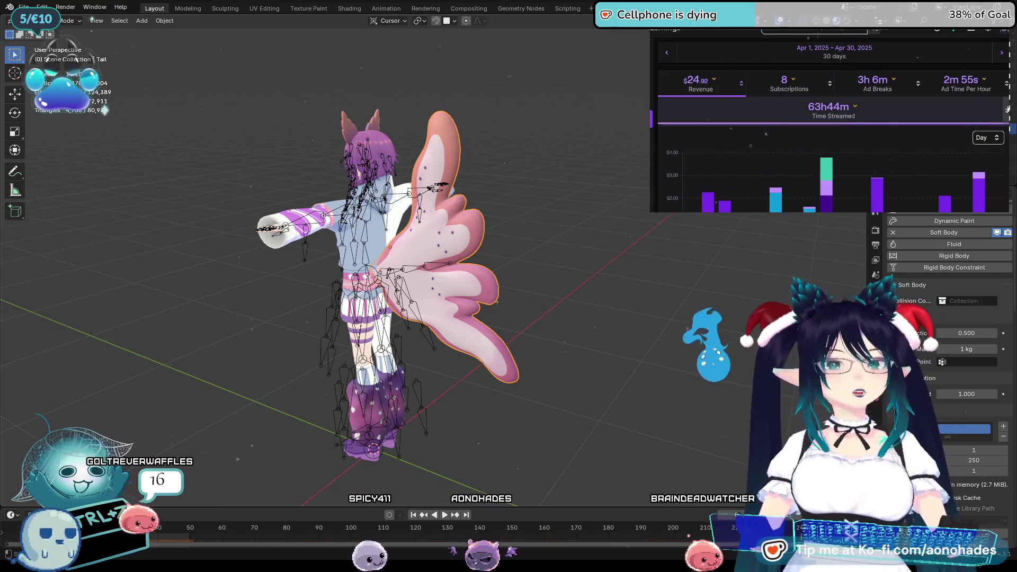
left_click(1001, 52)
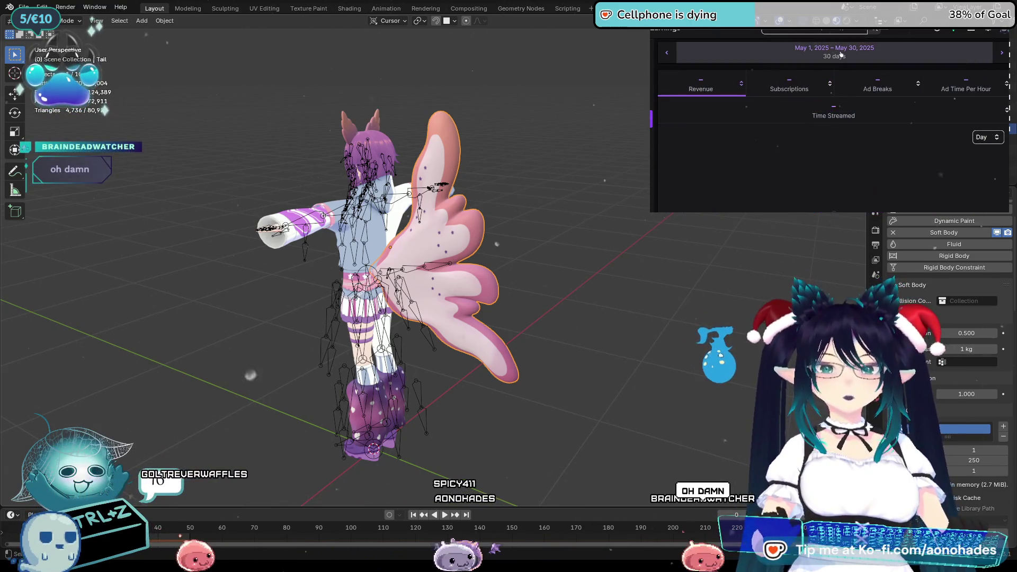
Extend the range to May 1–31, 2025 and inspect the $69 peak on May 21
left_click(842, 53)
left_click(921, 199)
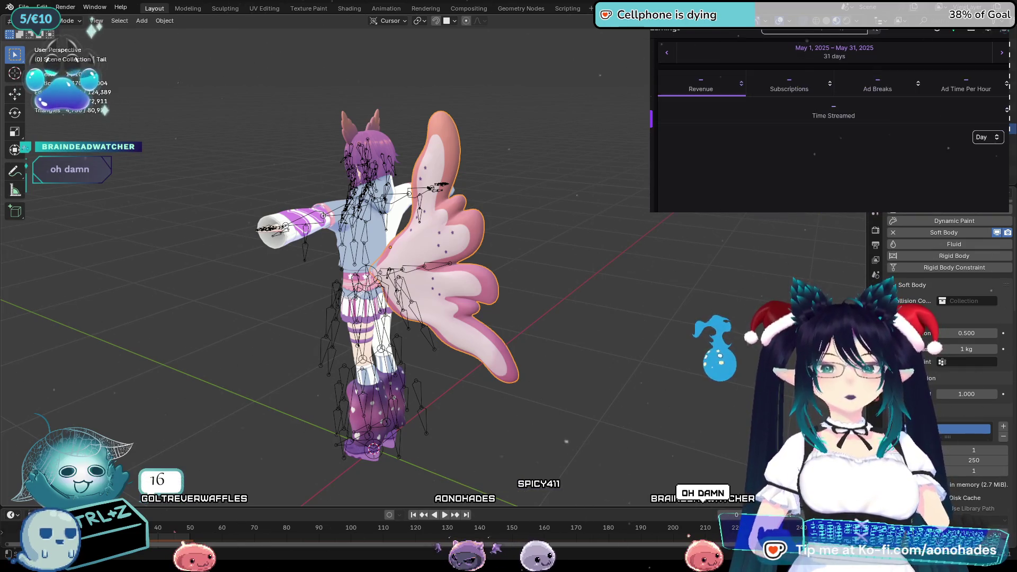
scroll(968, 148, "down", 3)
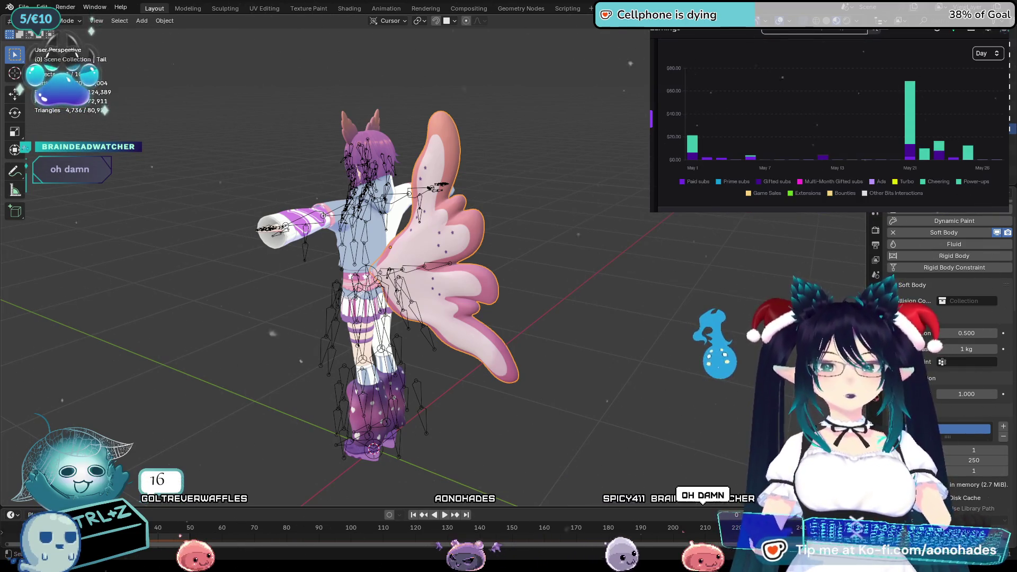
mouse_move(910, 151)
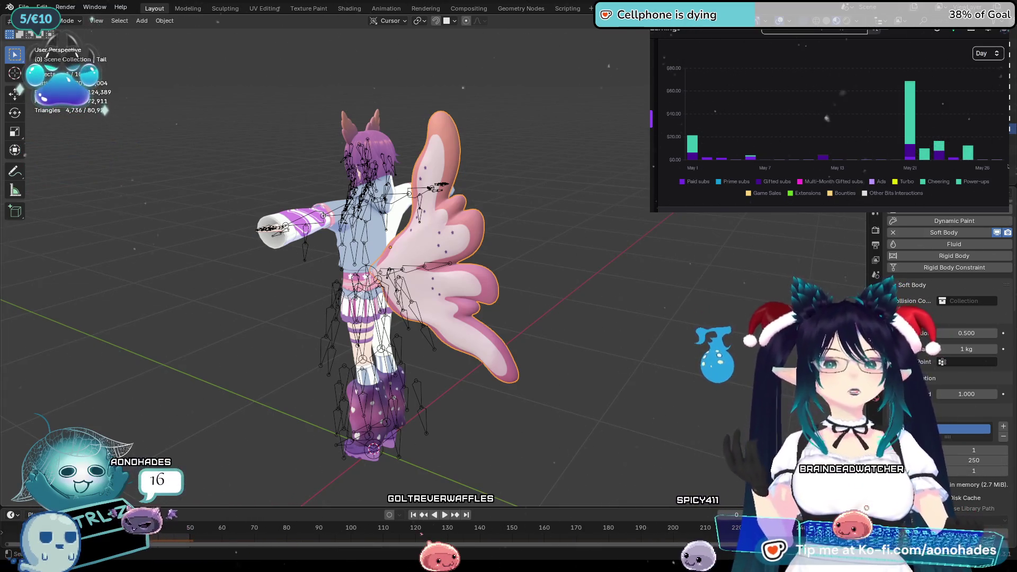
scroll(1007, 166, "up", 2)
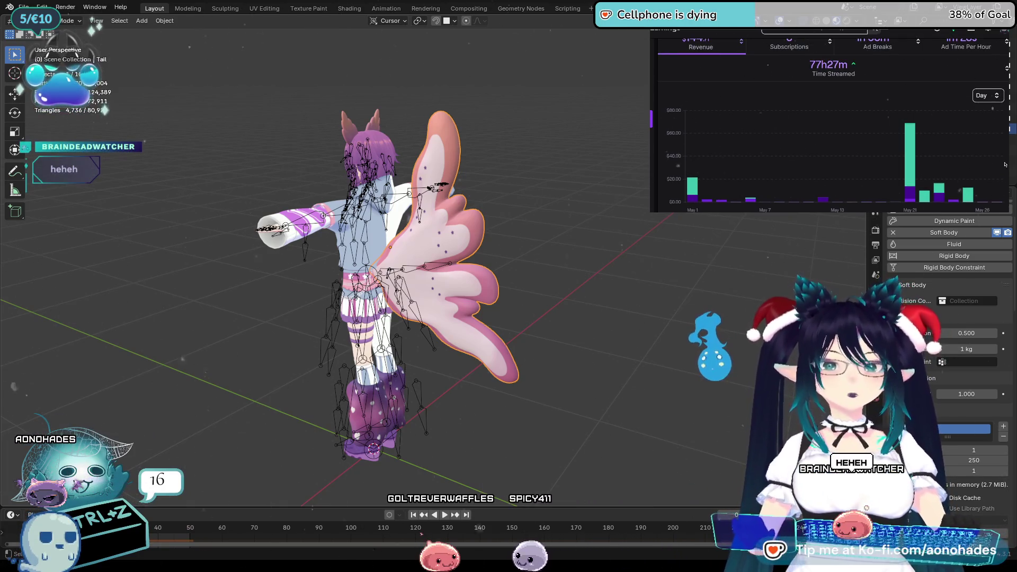
scroll(1005, 164, "up", 2)
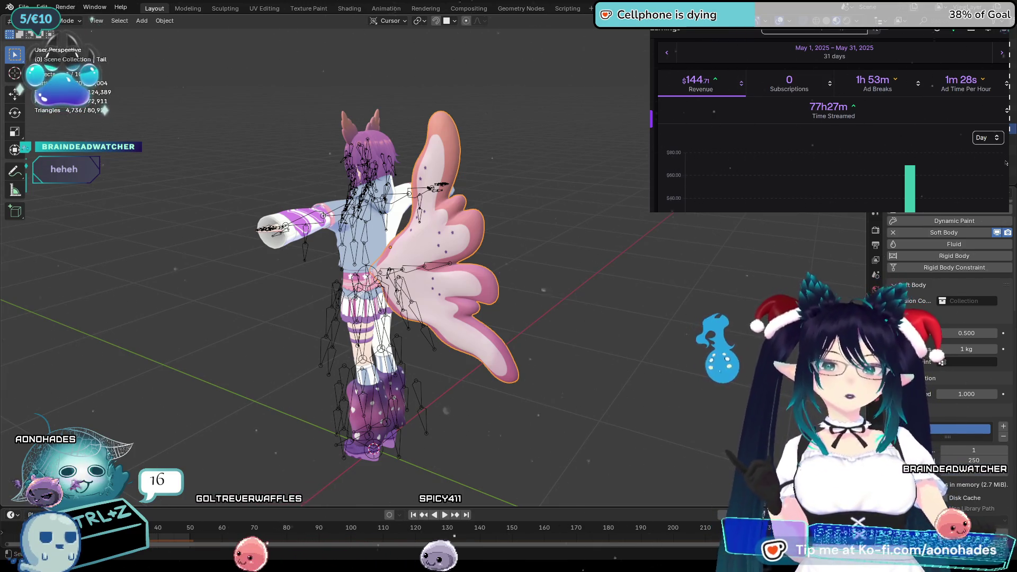
Set earnings to June 1–30, 2025 and review its $49.35 revenue chart
left_click(1006, 53)
left_click(869, 51)
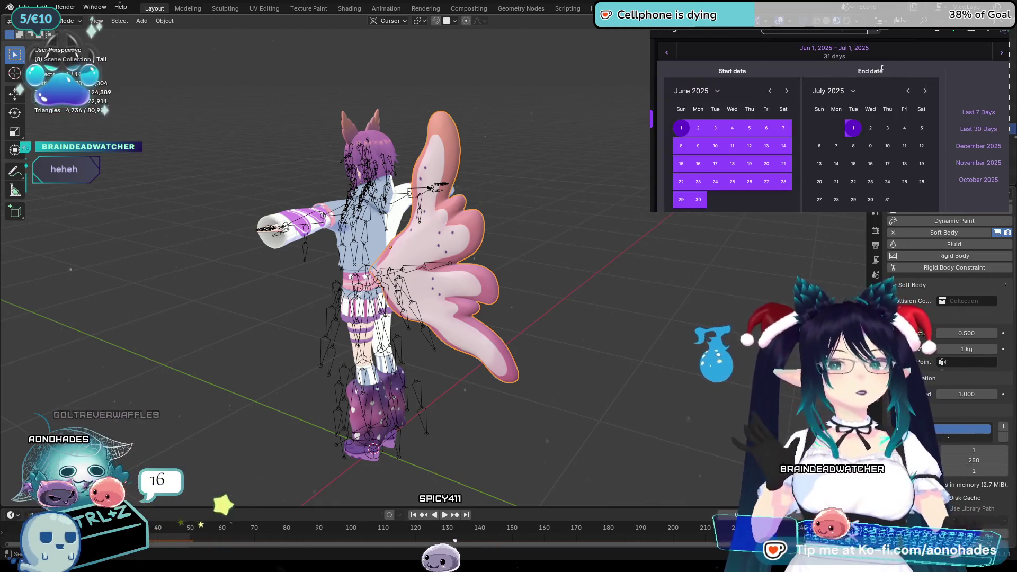
left_click(908, 90)
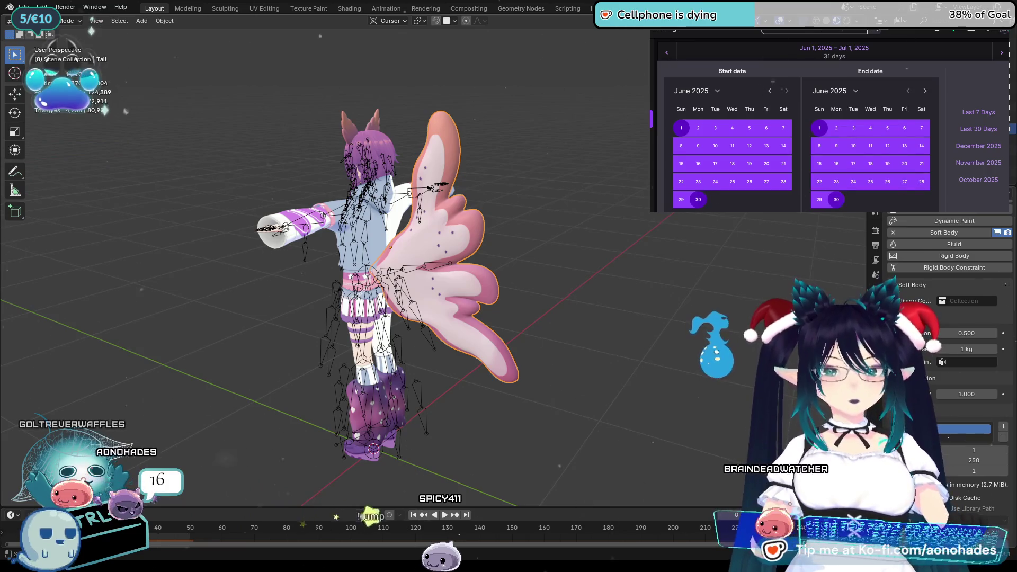
left_click(835, 199)
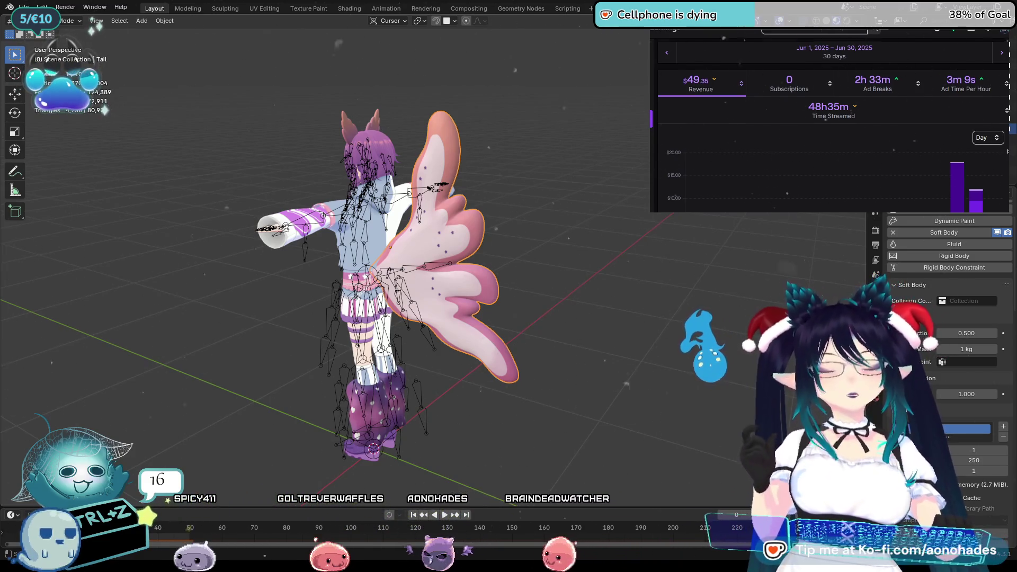
scroll(834, 132, "down", 3)
scroll(834, 132, "up", 2)
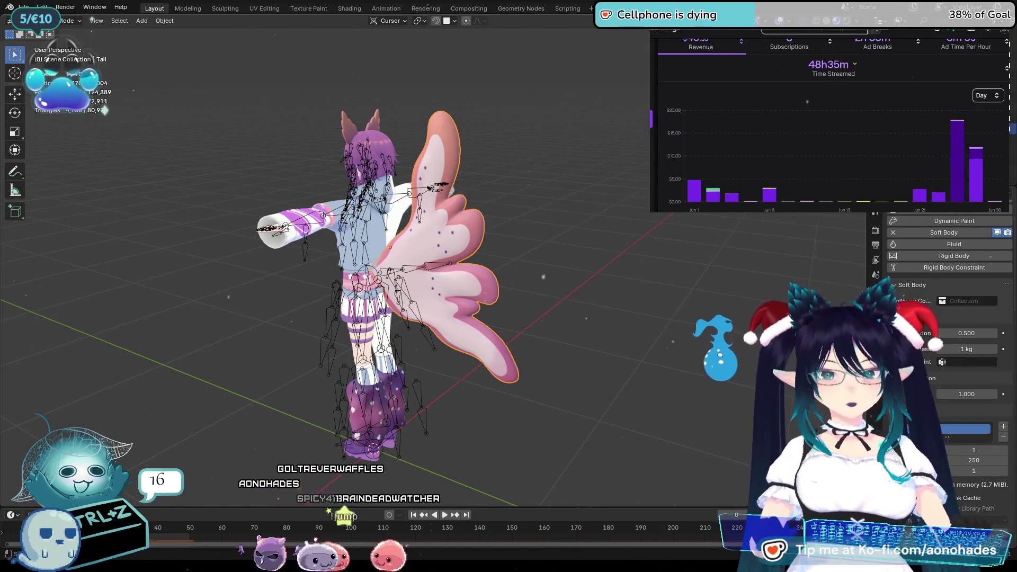
scroll(866, 63, "up", 2)
Step the earnings range through July (ending July 31) and August to September 2025
left_click(1001, 53)
left_click(865, 50)
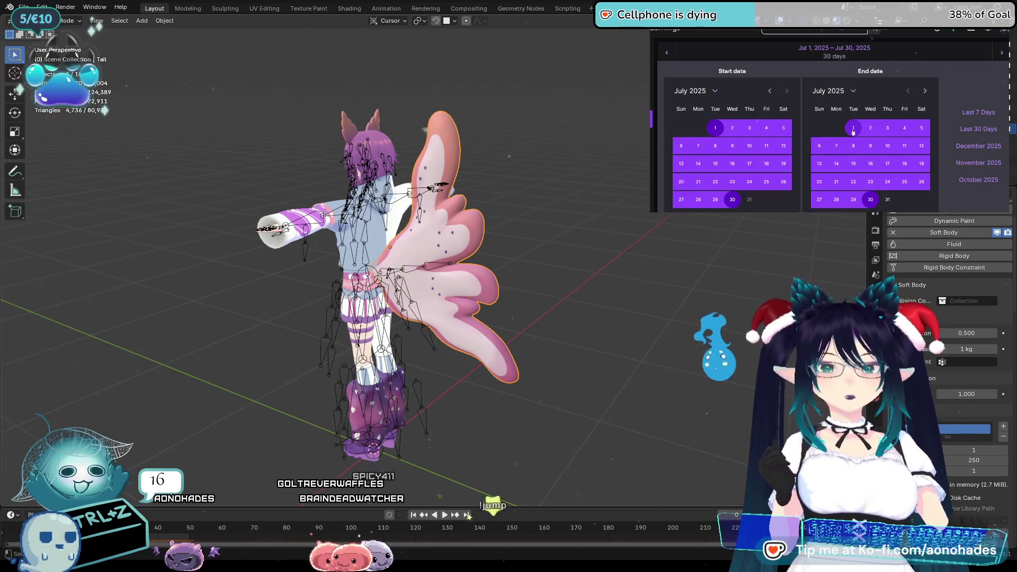
left_click(976, 159)
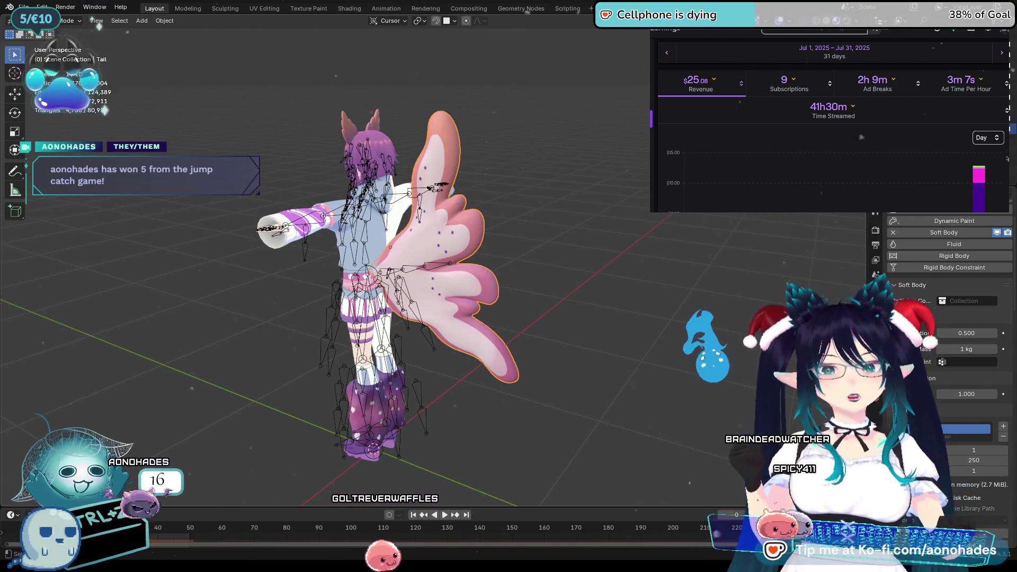
left_click(1002, 52)
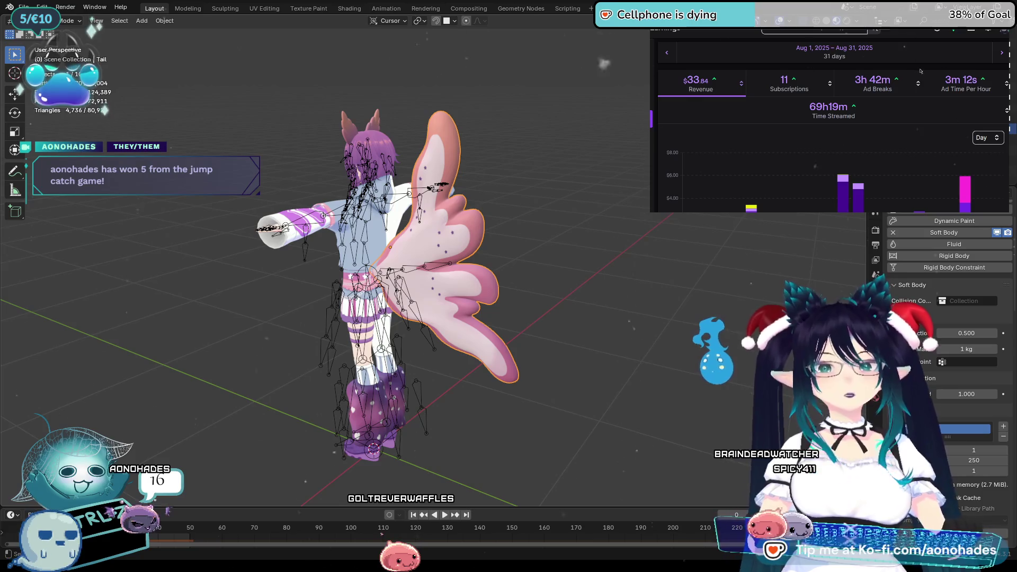
left_click(1002, 54)
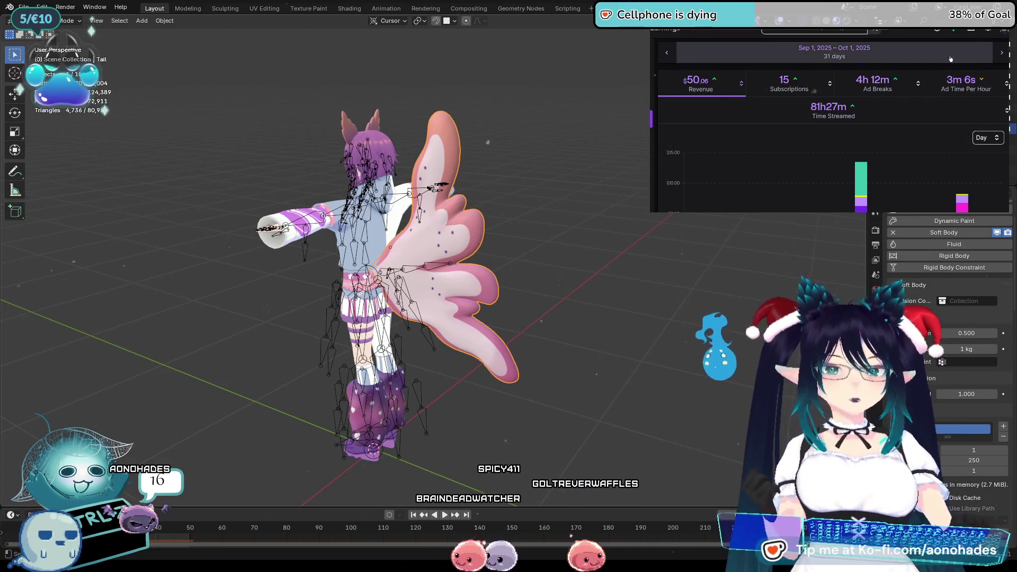
Advance the earnings range to October 2025, then on to November 2025
left_click(1001, 53)
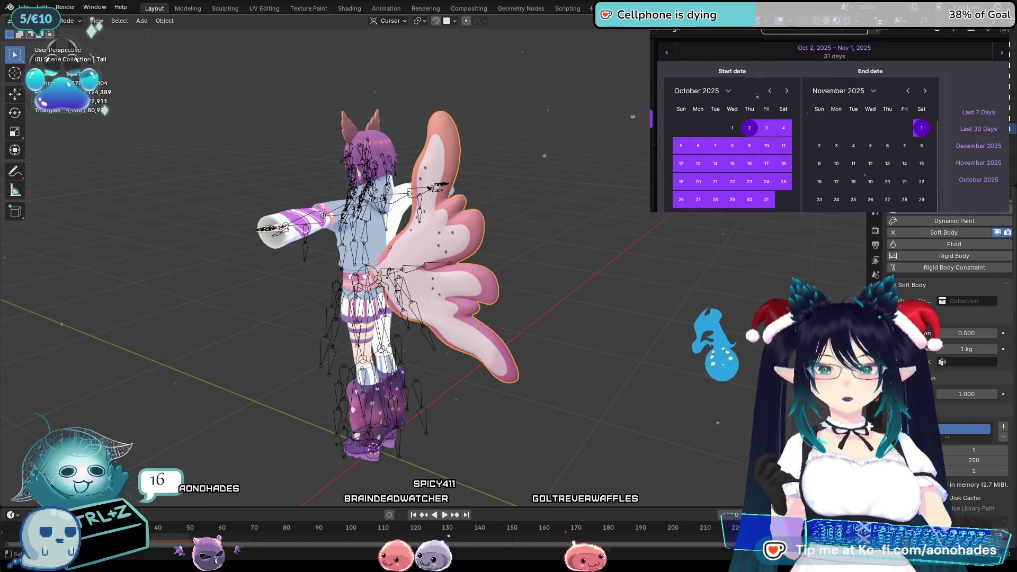
left_click(922, 128)
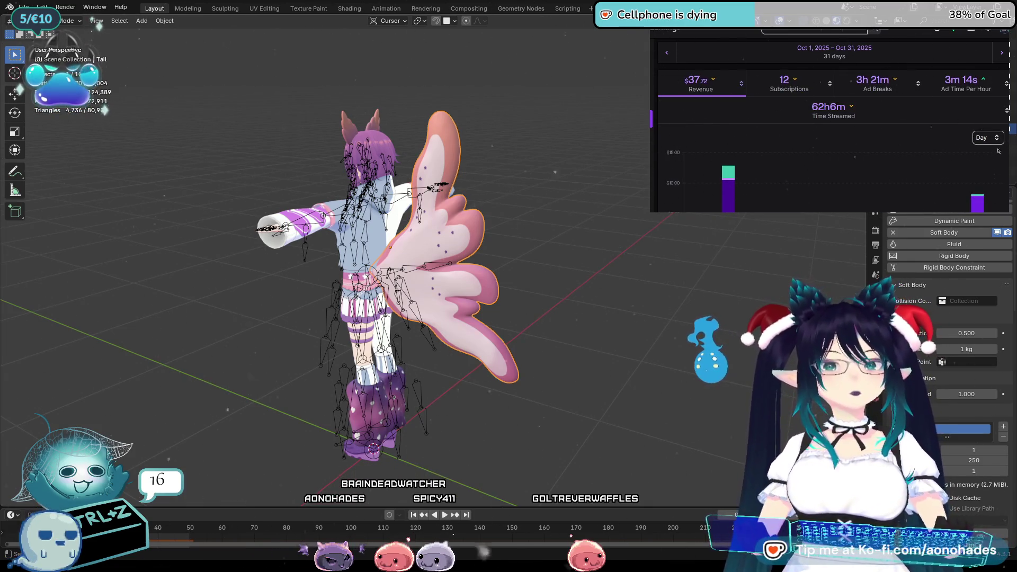
left_click(1001, 53)
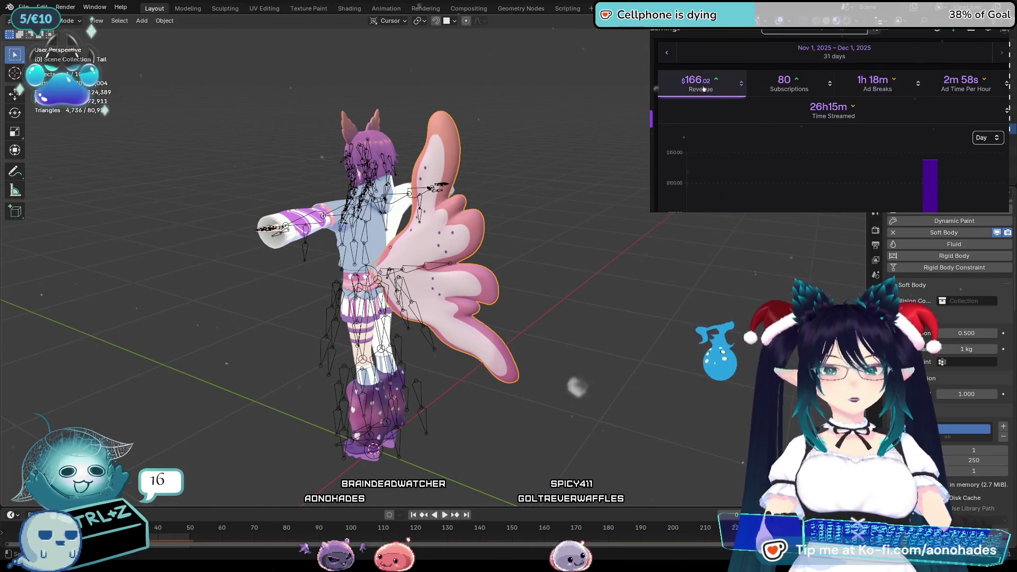
Chart time streamed instead of revenue and set the range to December so far
left_click(839, 102)
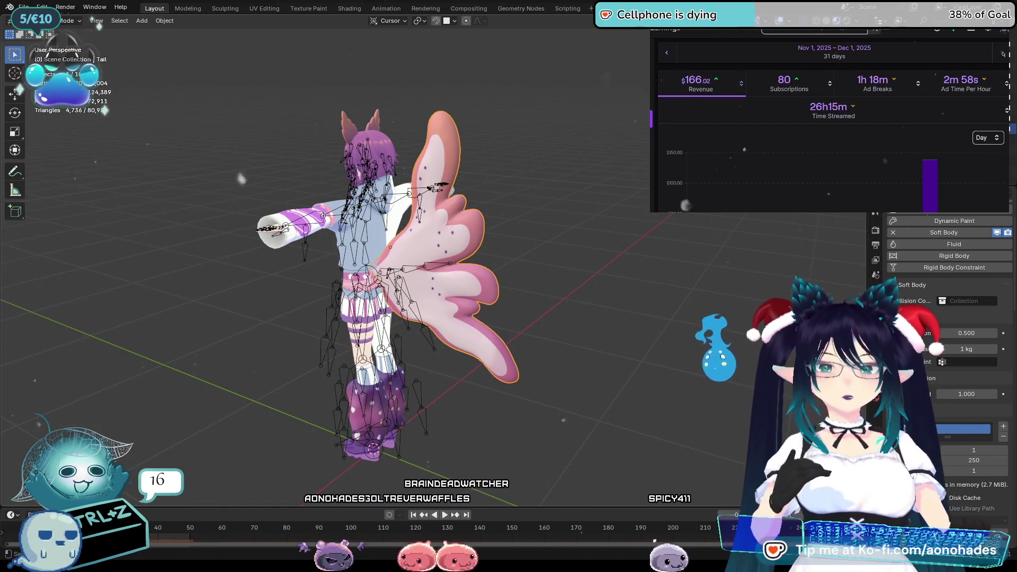
left_click(928, 49)
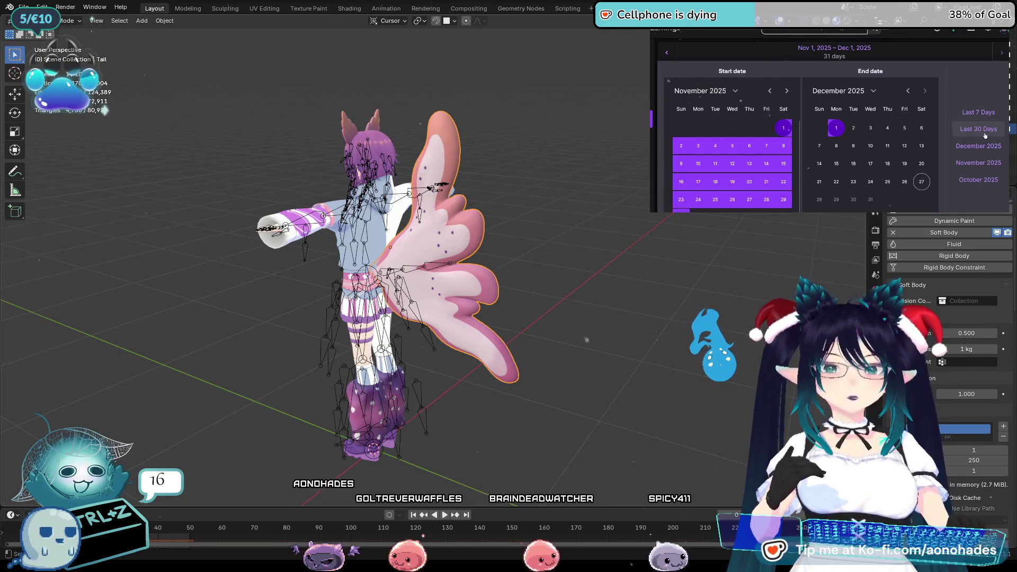
left_click(775, 94)
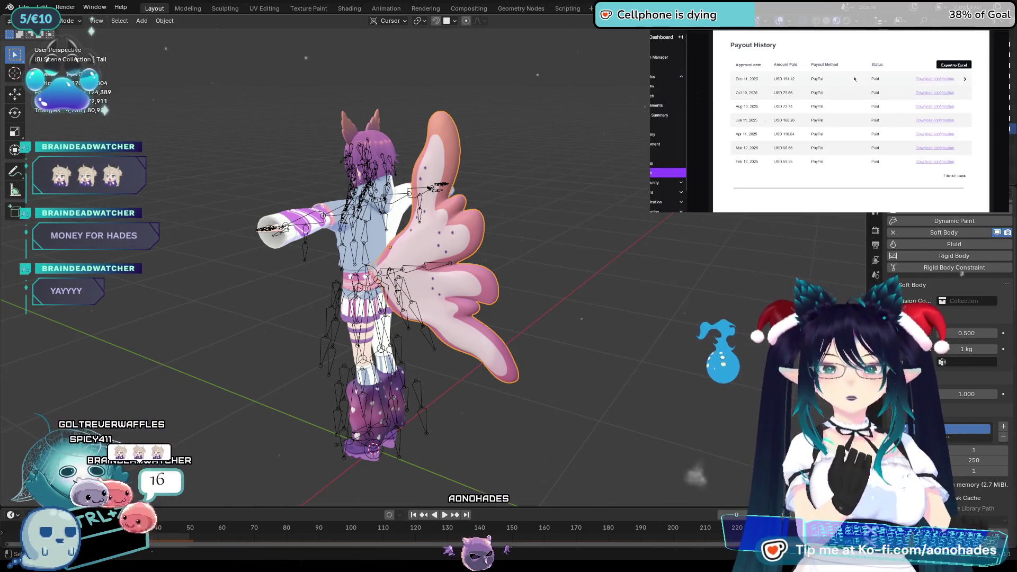
Mark payout dates and amounts row by row, including April 11 and June 11
scroll(837, 103, "up", 5)
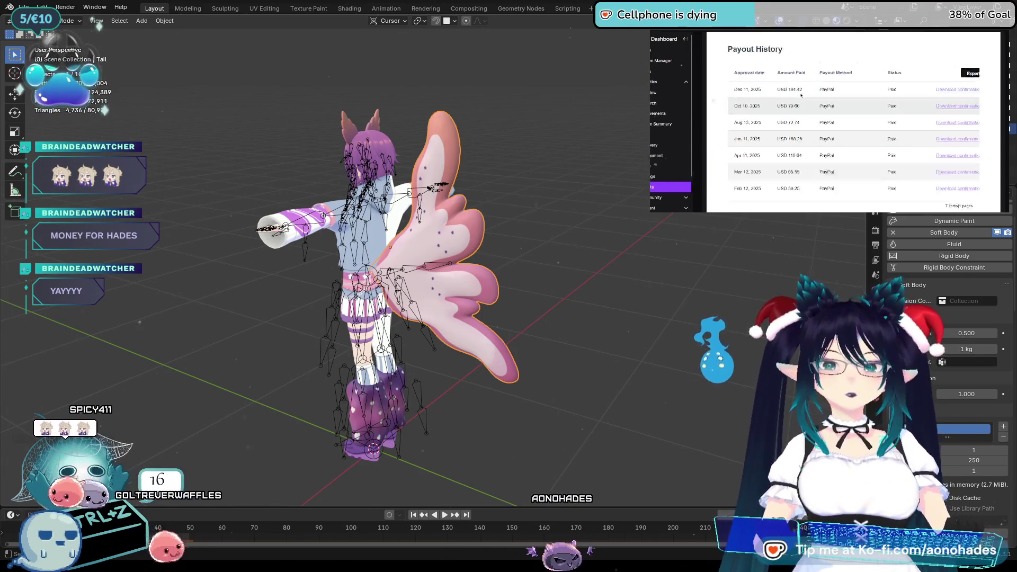
scroll(837, 103, "down", 5)
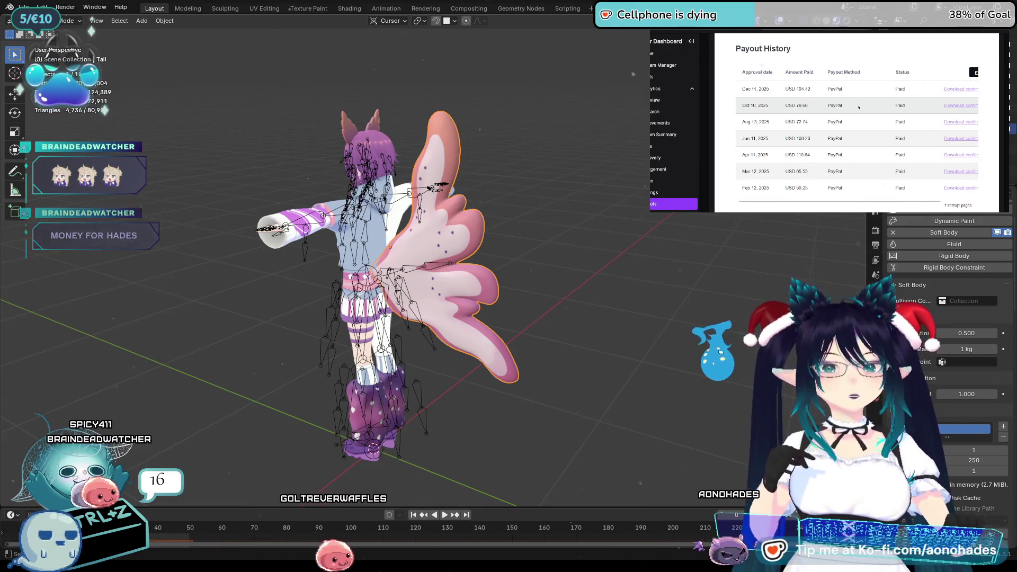
scroll(814, 125, "up", 3, "ctrl")
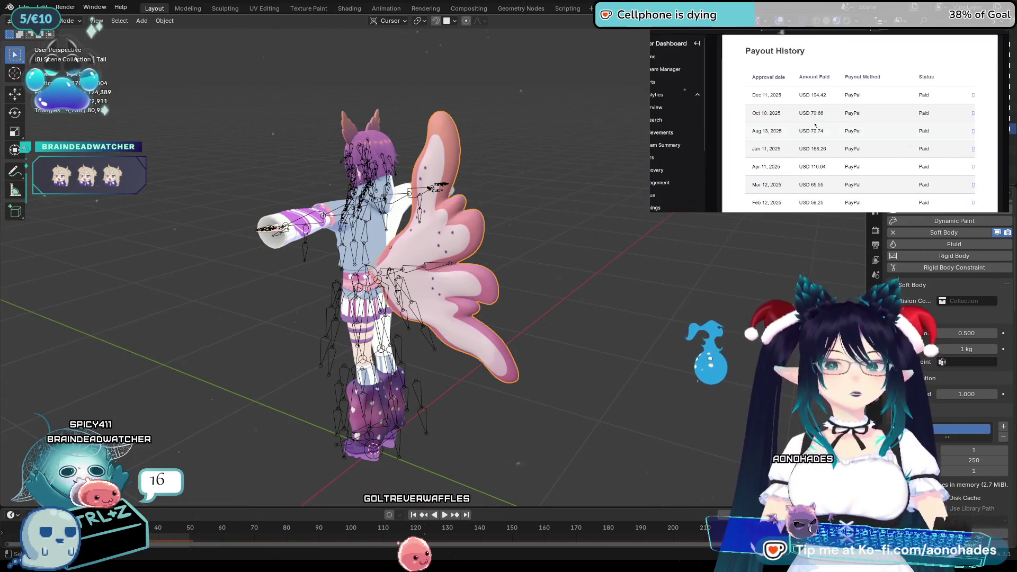
scroll(840, 120, "up", 1)
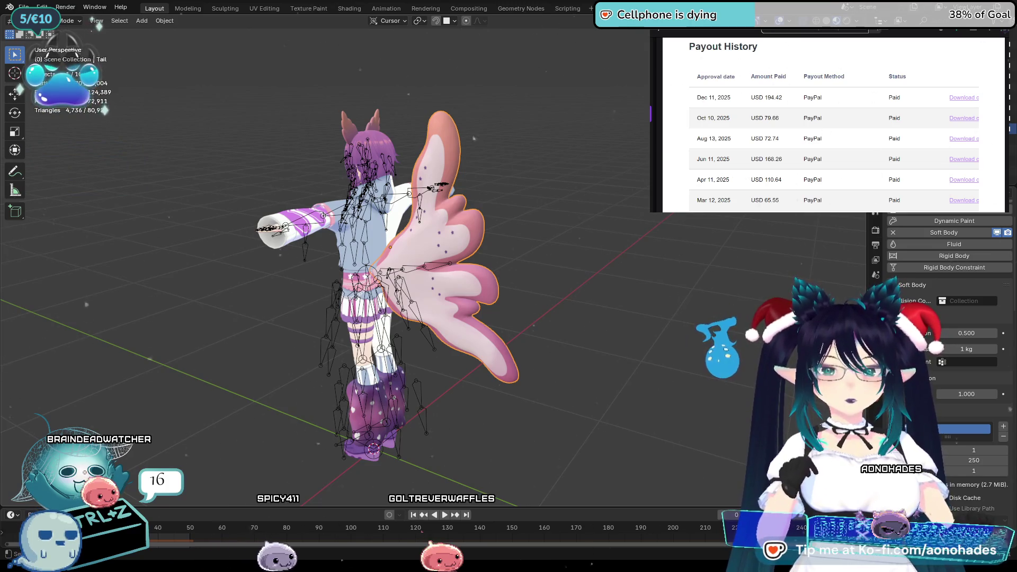
scroll(834, 159, "down", 2)
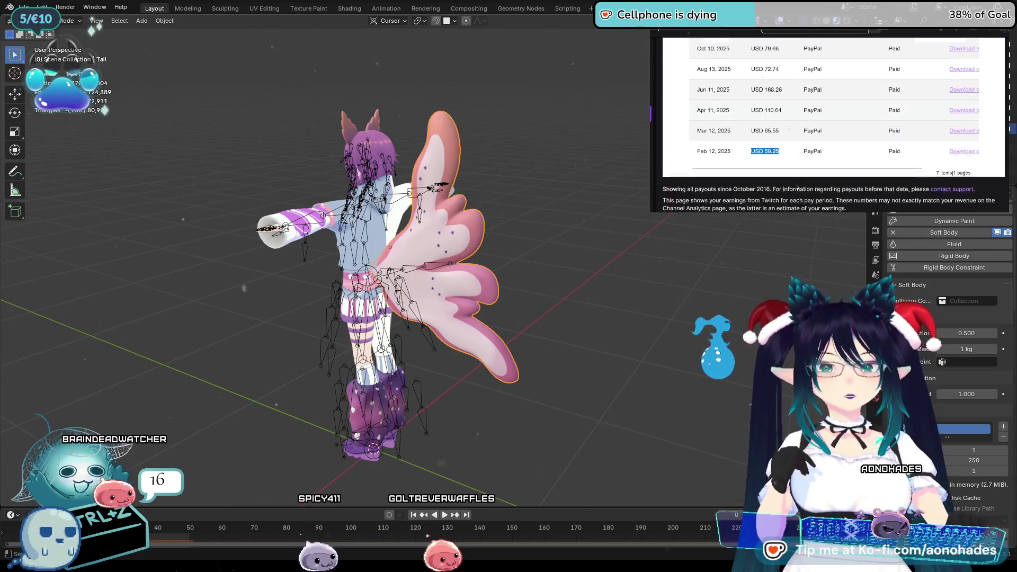
mouse_move(779, 180)
left_mouse_down()
mouse_move(738, 175)
mouse_move(791, 162)
left_mouse_up()
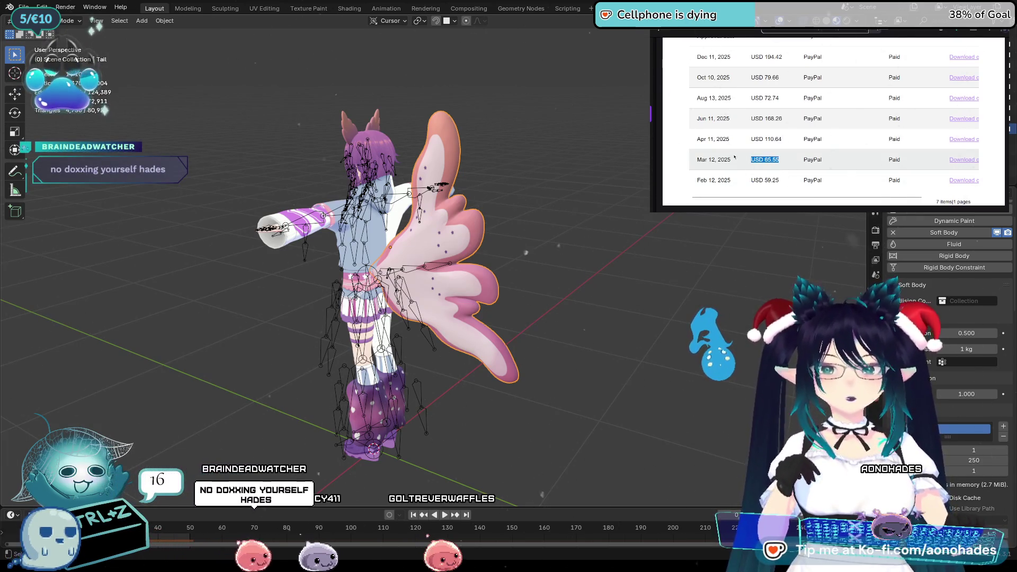
left_click_drag(749, 139, 782, 140)
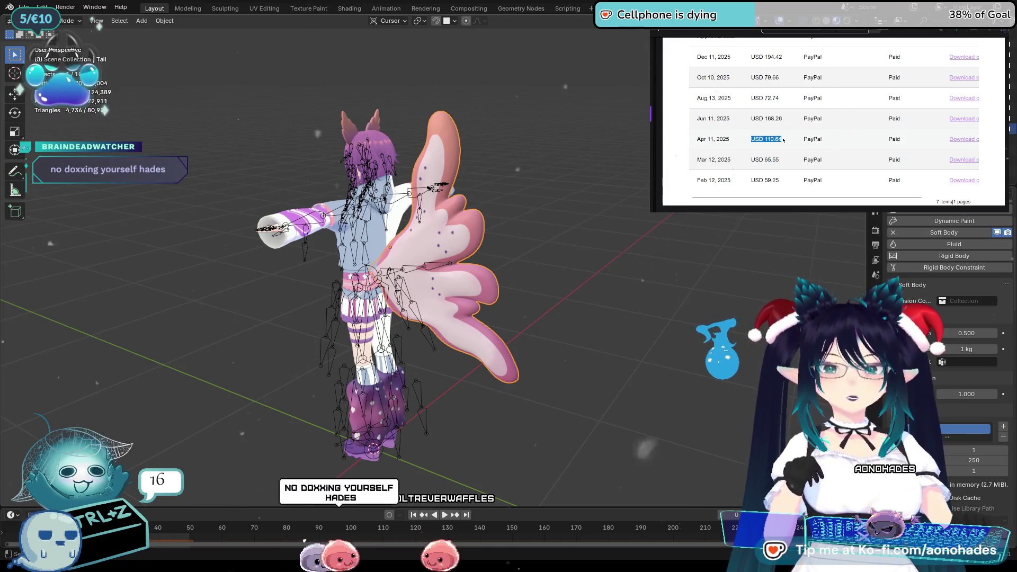
left_click_drag(696, 119, 782, 119)
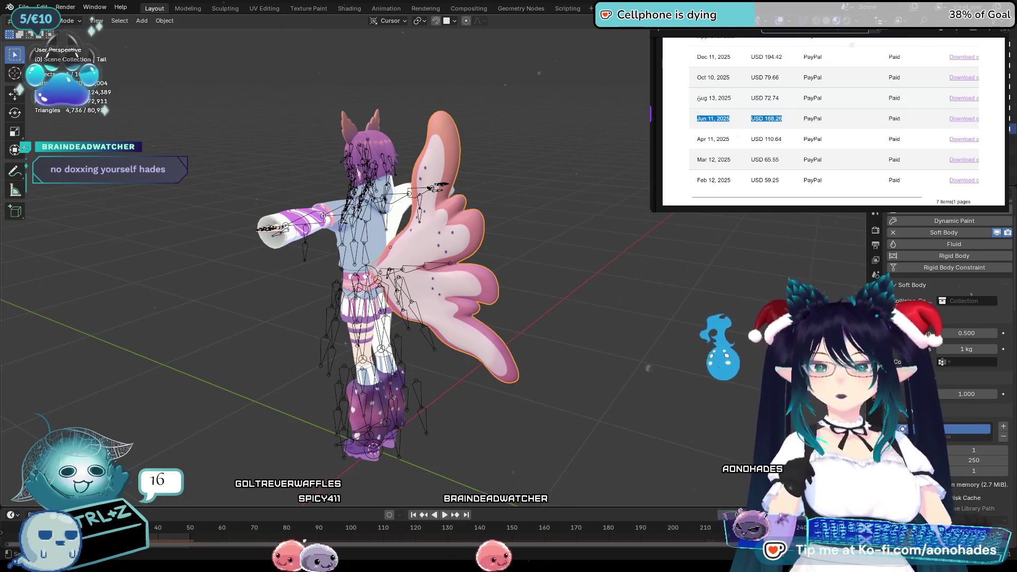
left_click_drag(697, 98, 779, 98)
Mark the December 11 payout date and amount, then clear the selection
scroll(779, 98, "up", 1)
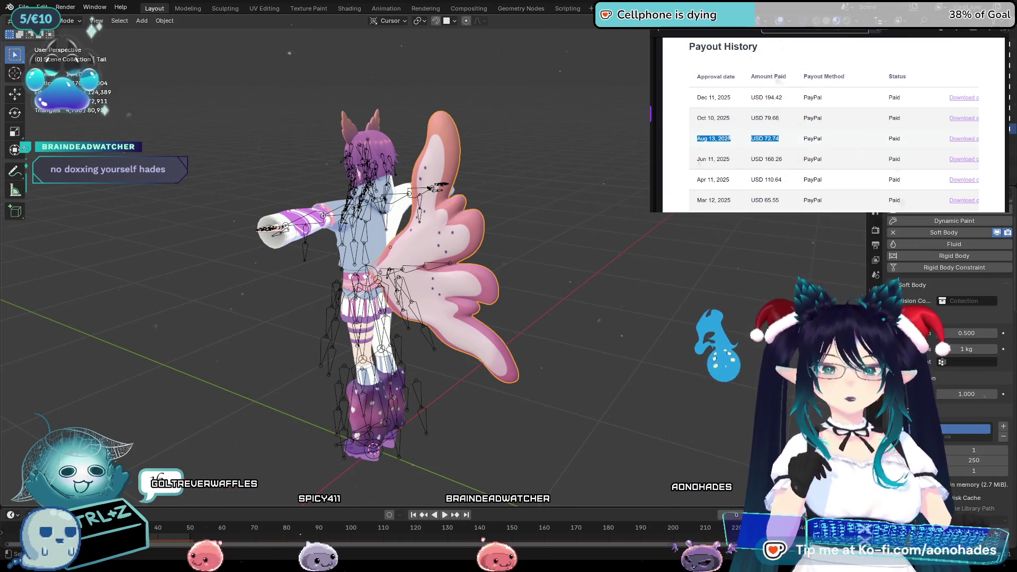
left_click_drag(697, 119, 779, 118)
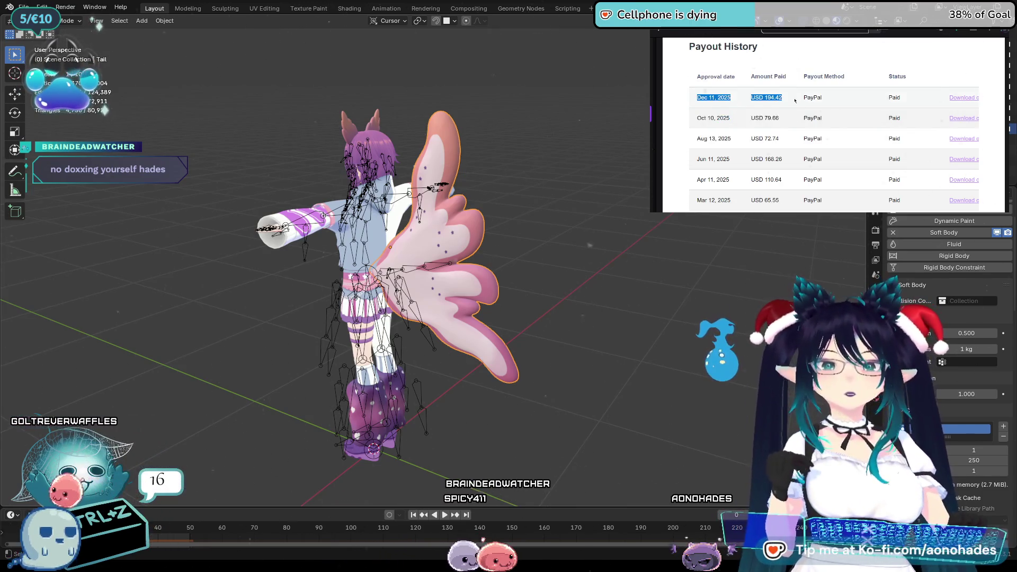
left_click(780, 115)
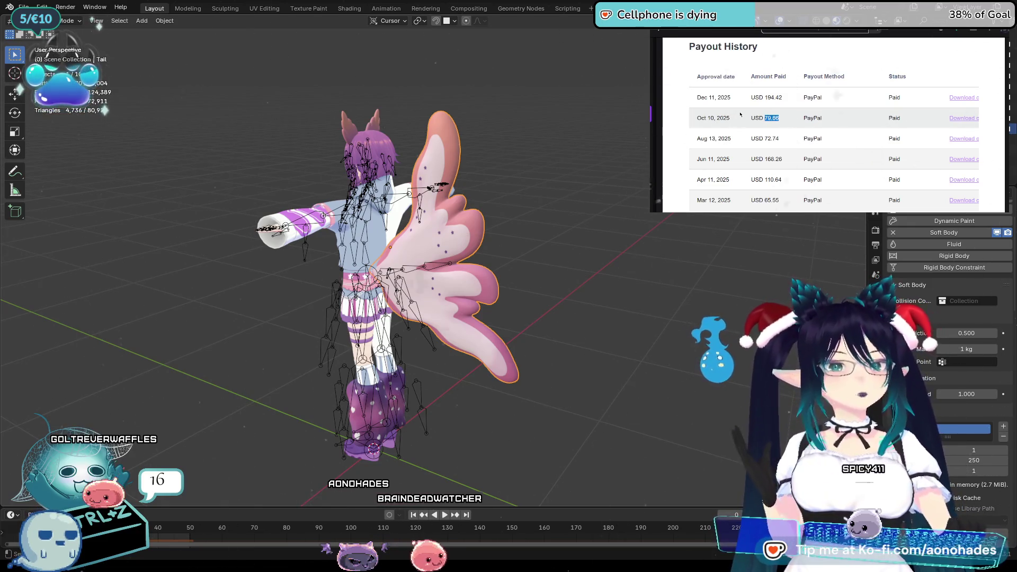
Select the December 11 payout row's date and amount
left_click_drag(695, 98, 770, 98)
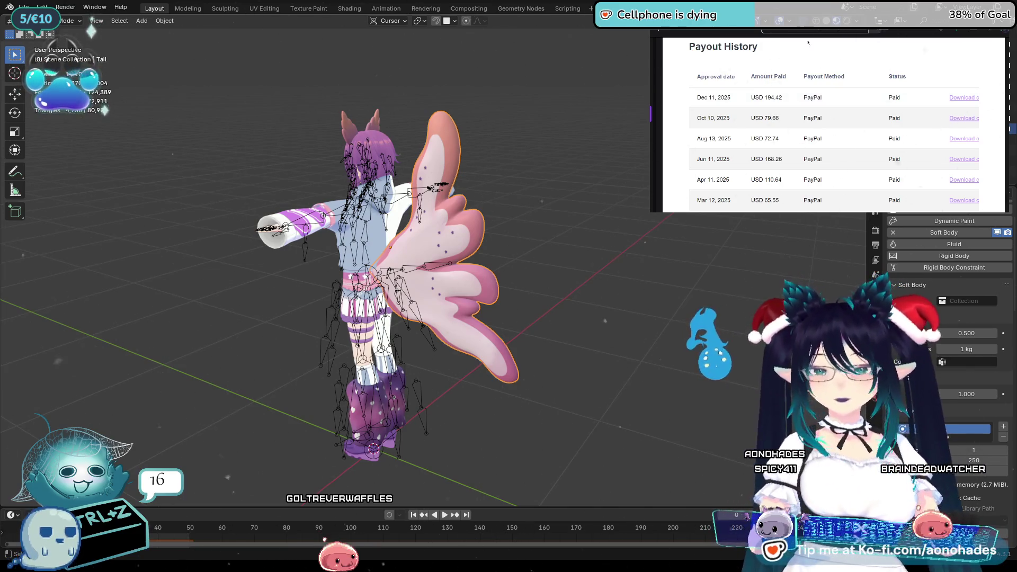
Go back to the Plus Goal progress page
key("alt+Left")
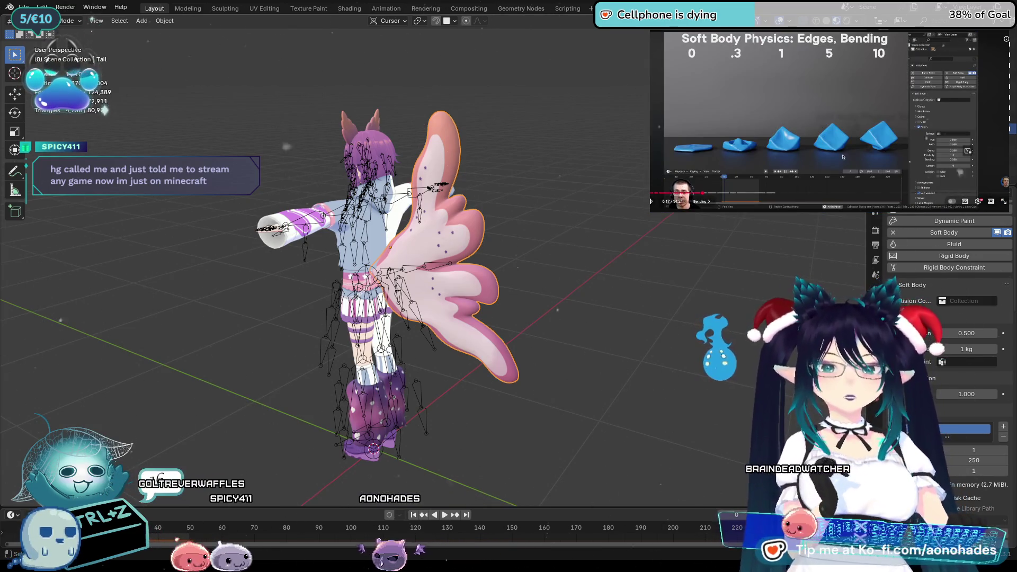
mouse_move(837, 98)
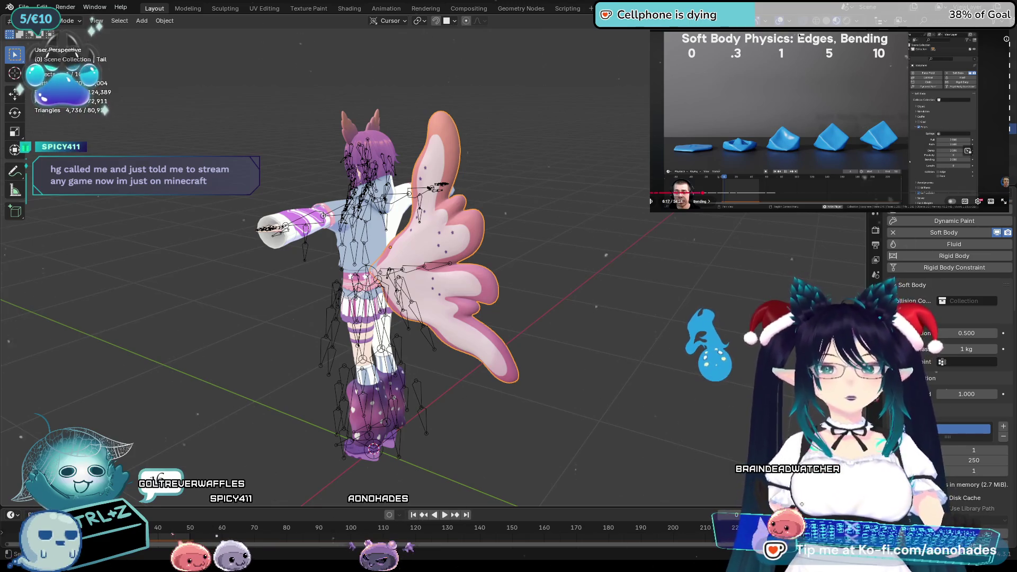
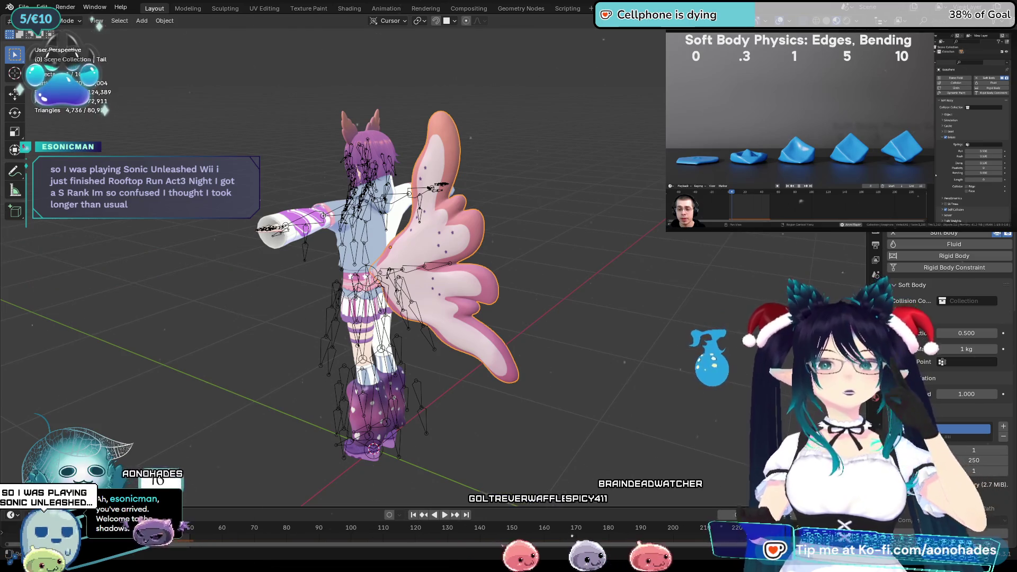
Undo the last two edits, restoring the tail's Soft Body to 1 kg mass and cache frames 1–250
key("ctrl+z")
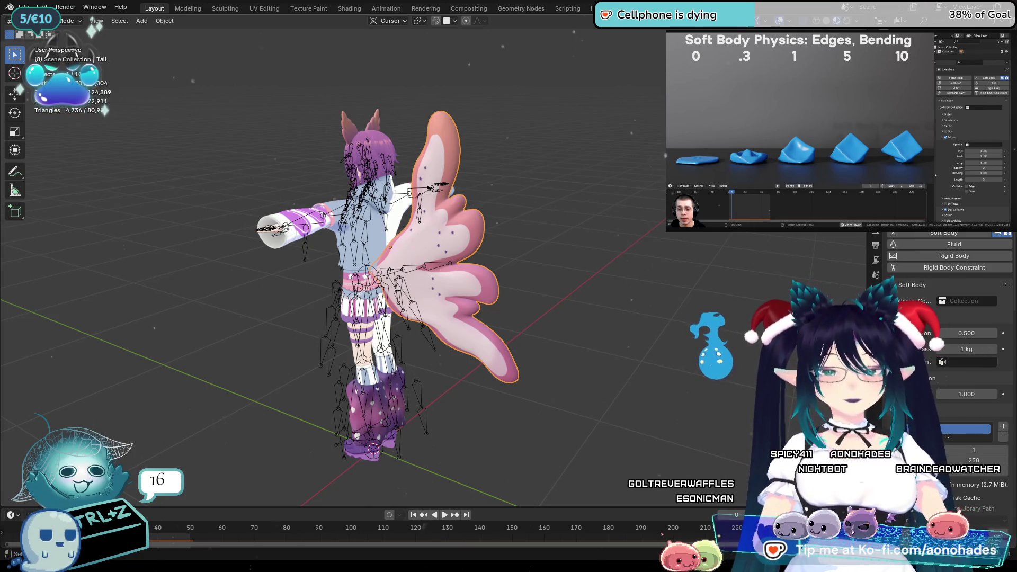
key("ctrl+z")
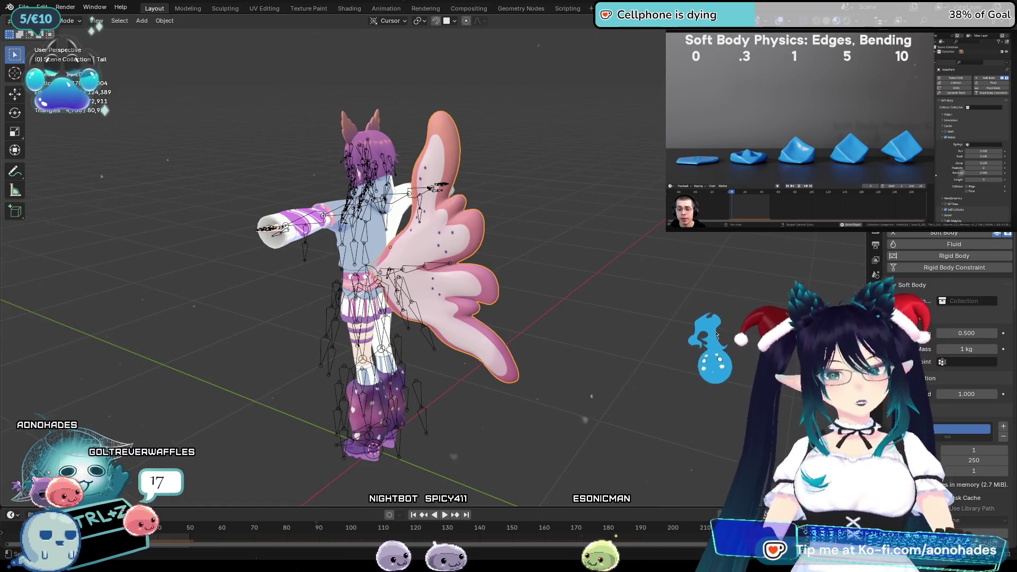
Orbit and zoom the viewport to a side view of the character to watch the tail and wings
mouse_move(630, 320)
middle_mouse_down()
mouse_move(538, 255)
mouse_move(540, 232)
mouse_move(660, 300)
middle_mouse_up()
scroll(666, 295, "up", 2)
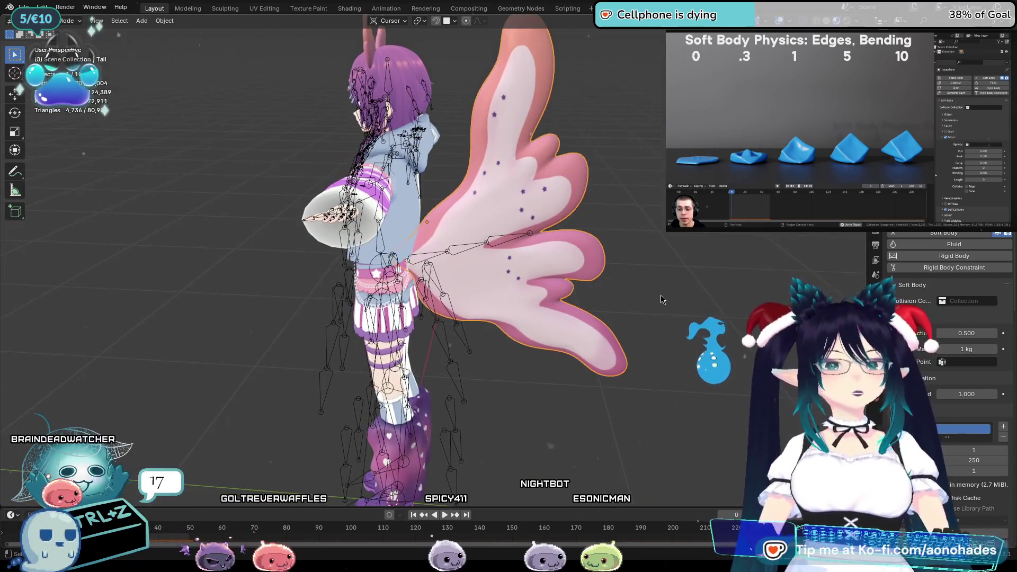
middle_click_drag(735, 324, 675, 353)
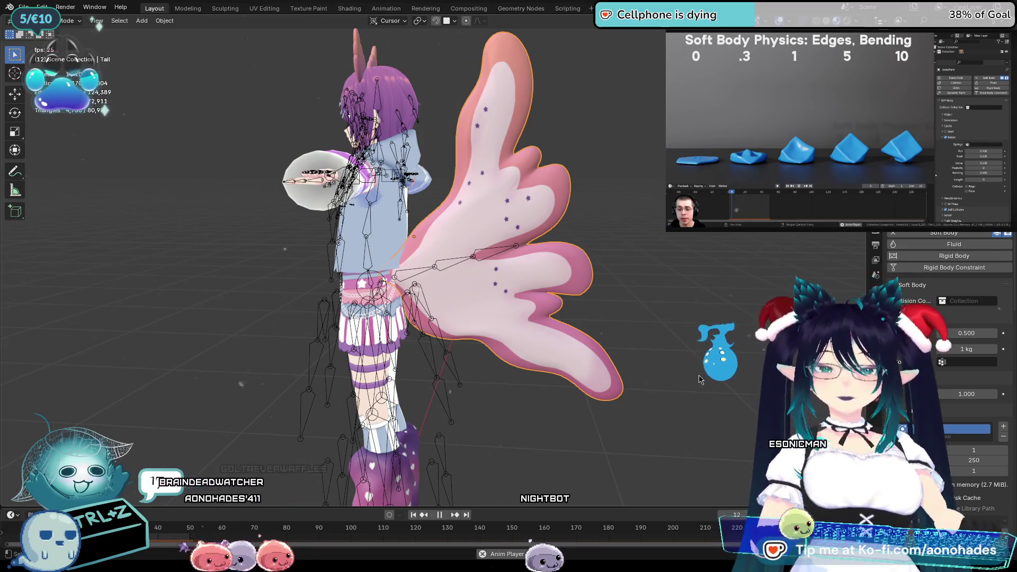
Scroll the Physics properties down to Soft Body Edges and stop the playback
scroll(941, 377, "down", 10)
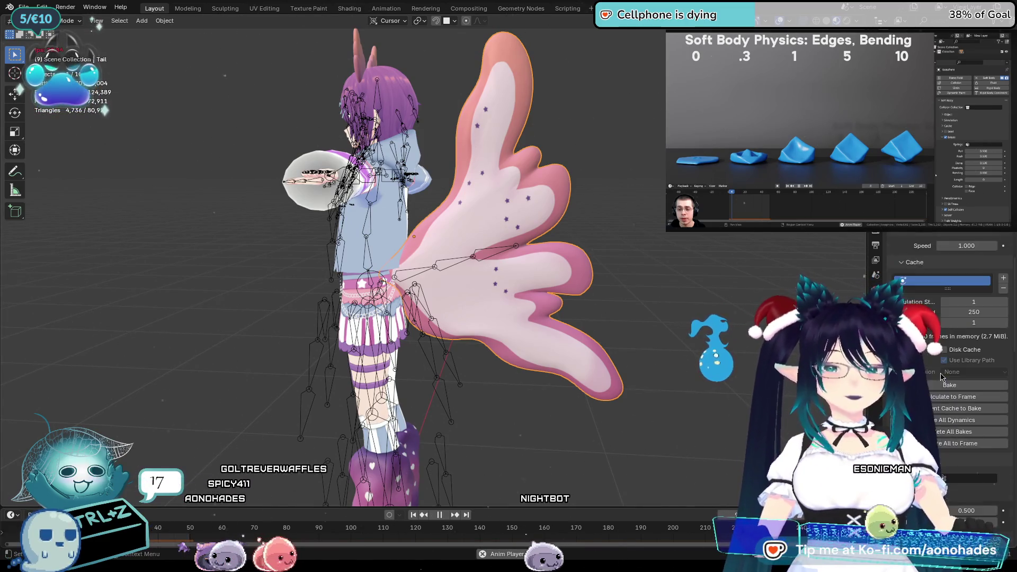
scroll(941, 377, "down", 10)
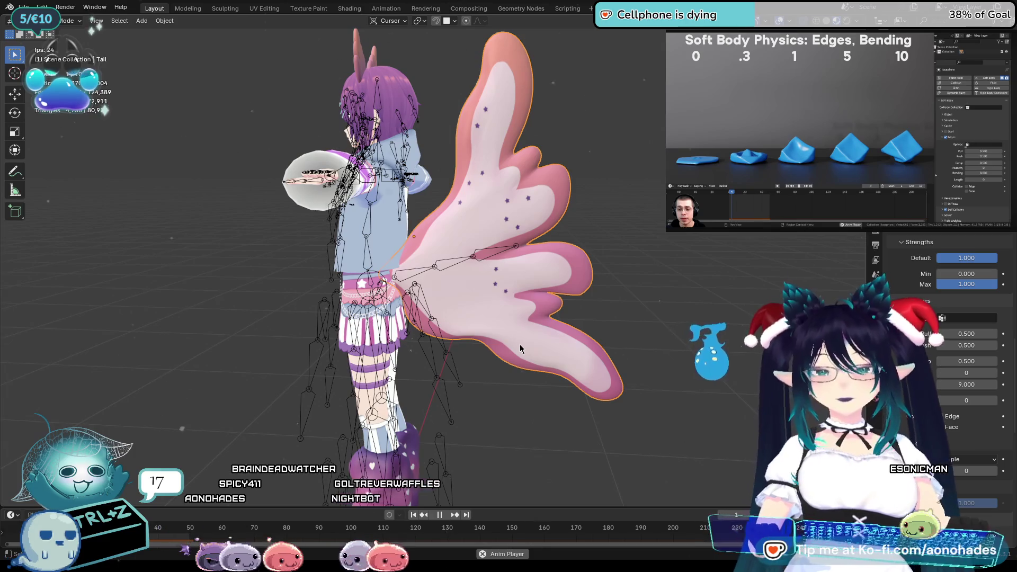
key("space")
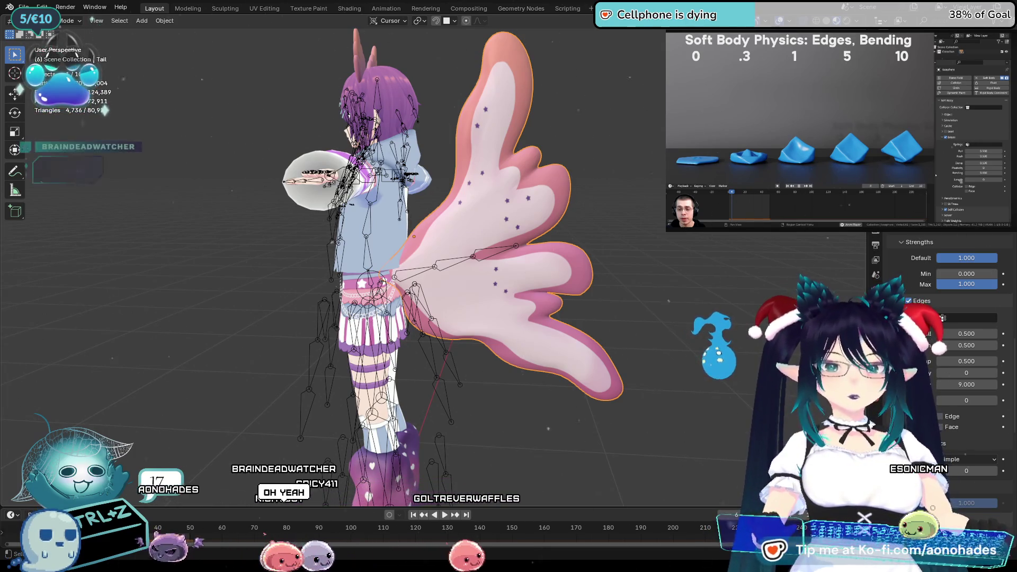
Move the tutorial video to its Plasticity section and raise the tail's Plasticity value
left_click(853, 168)
left_click(816, 165)
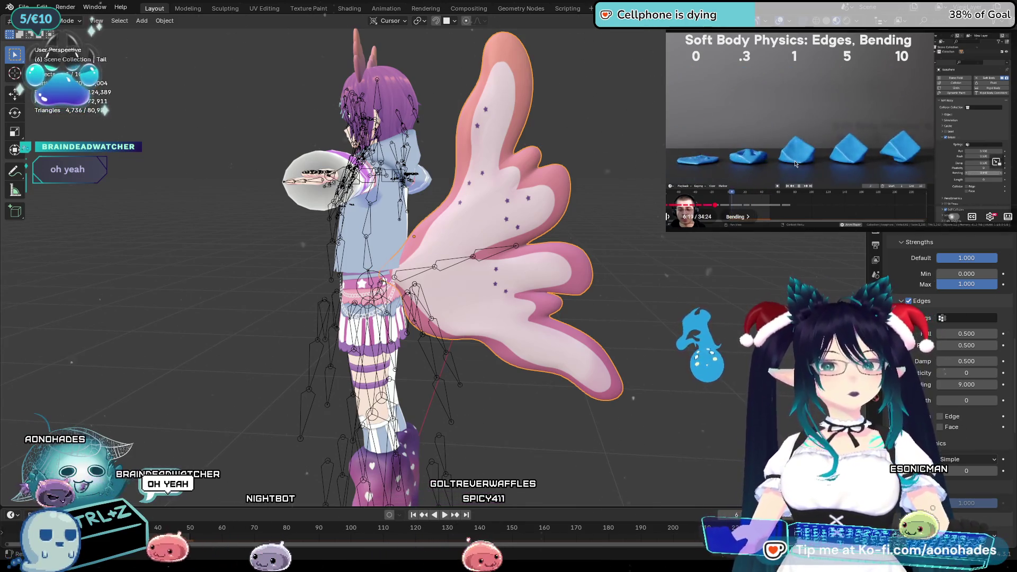
key("l")
key("l")
key("l")
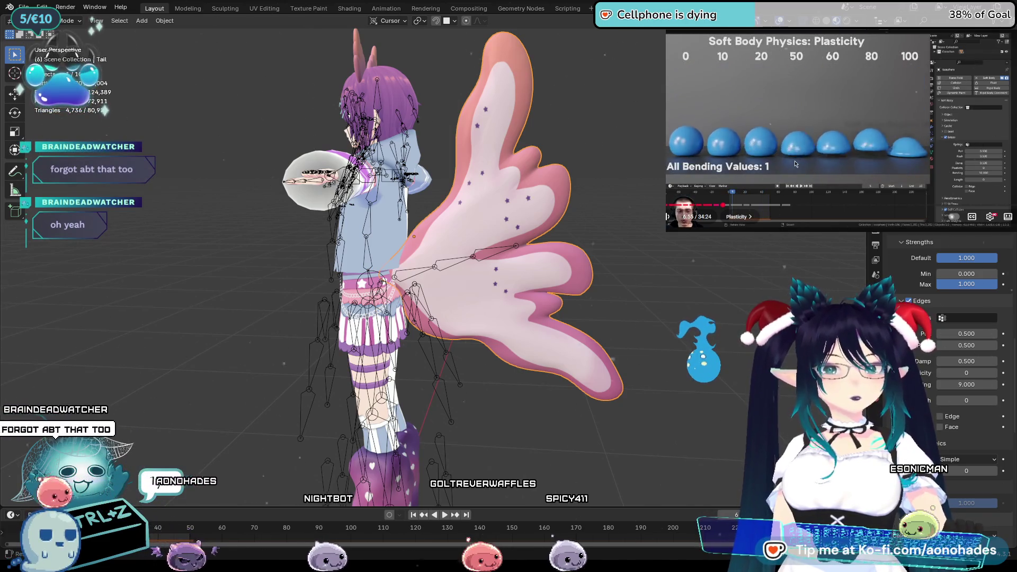
key("j")
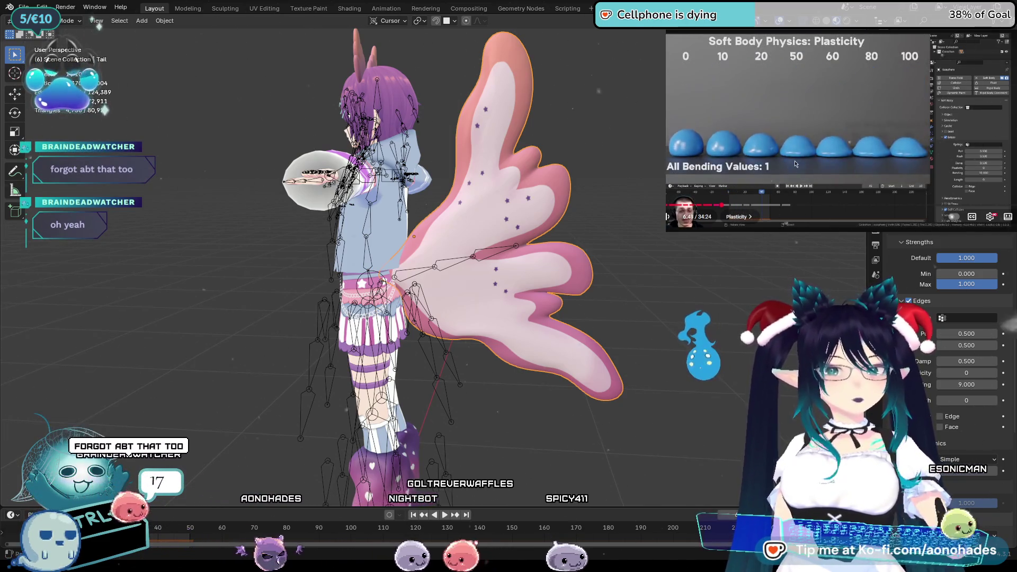
key("k")
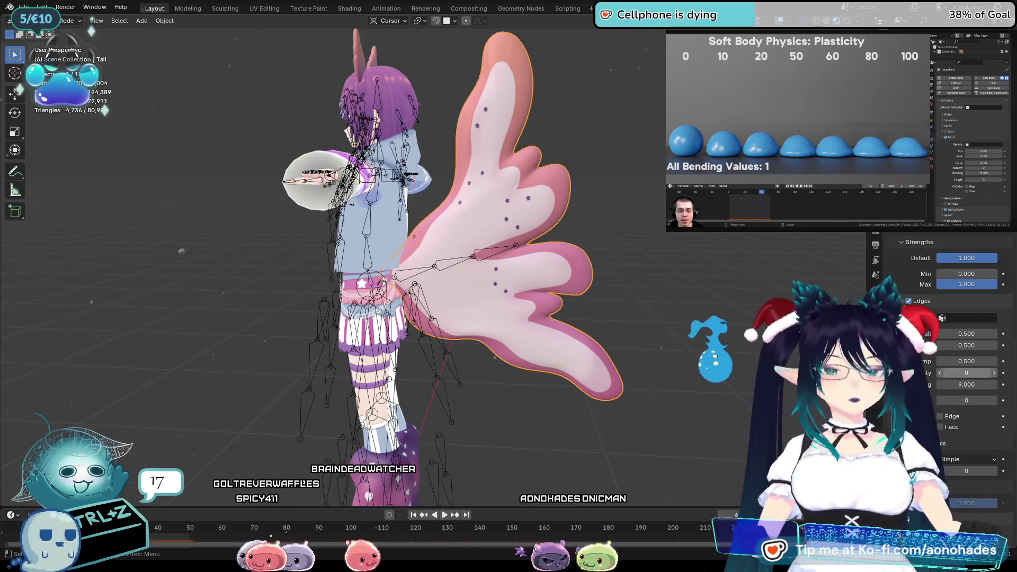
left_click_drag(966, 373, 980, 373)
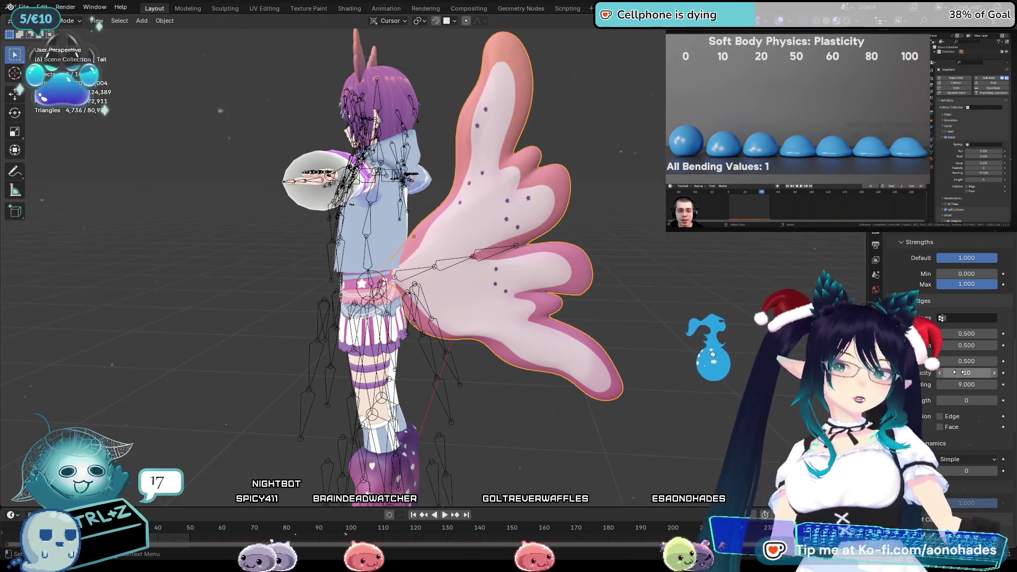
Set the tail's soft body Push to 0.2, then select the character's armature
left_click(852, 93)
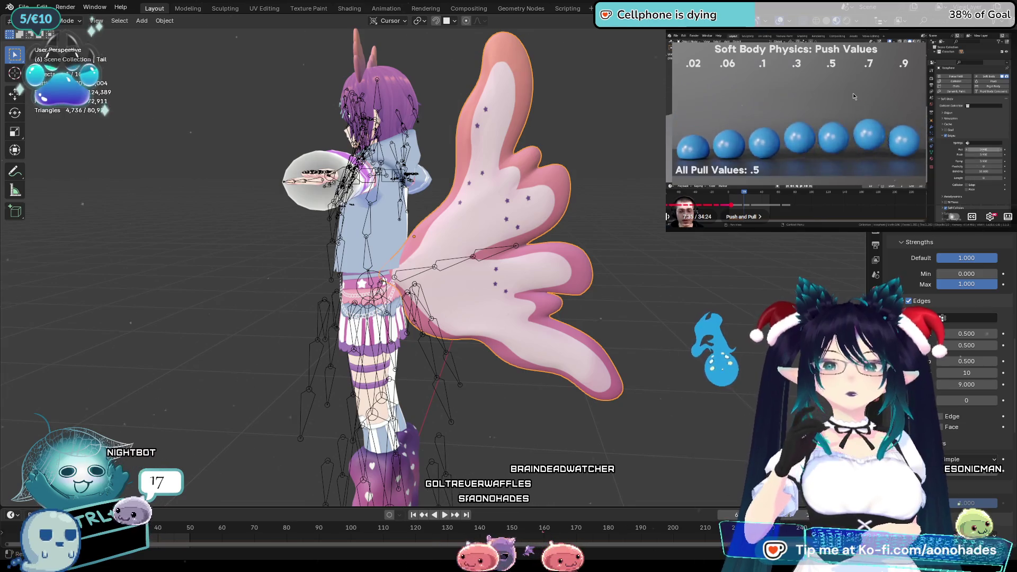
left_click(852, 93)
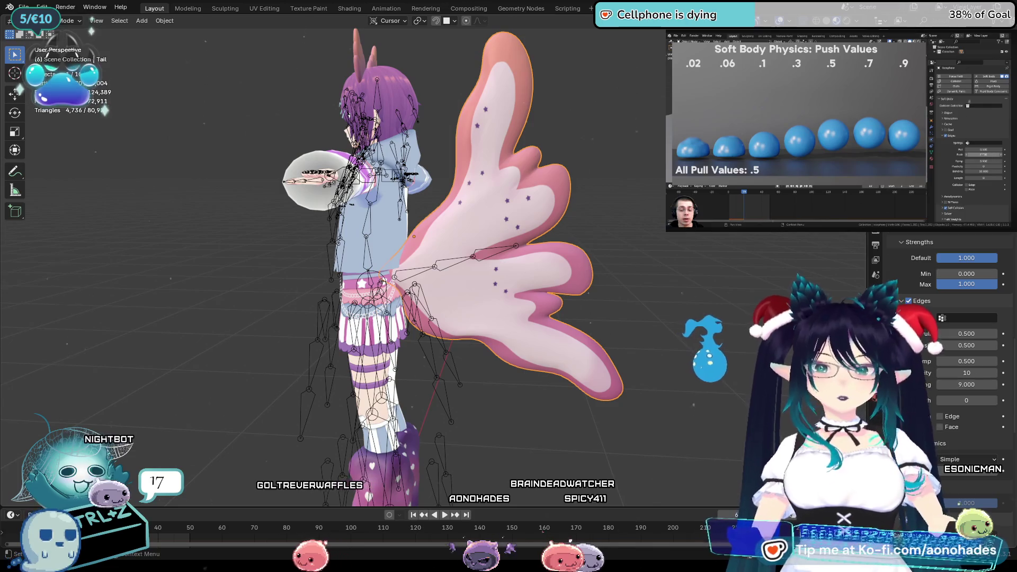
left_click(969, 347)
type("0.2")
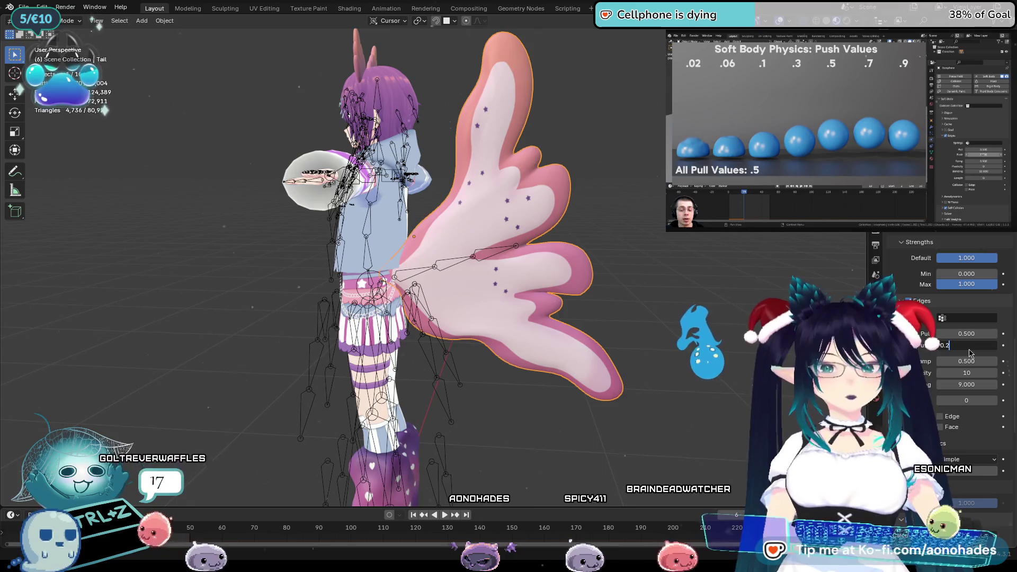
left_click(698, 288)
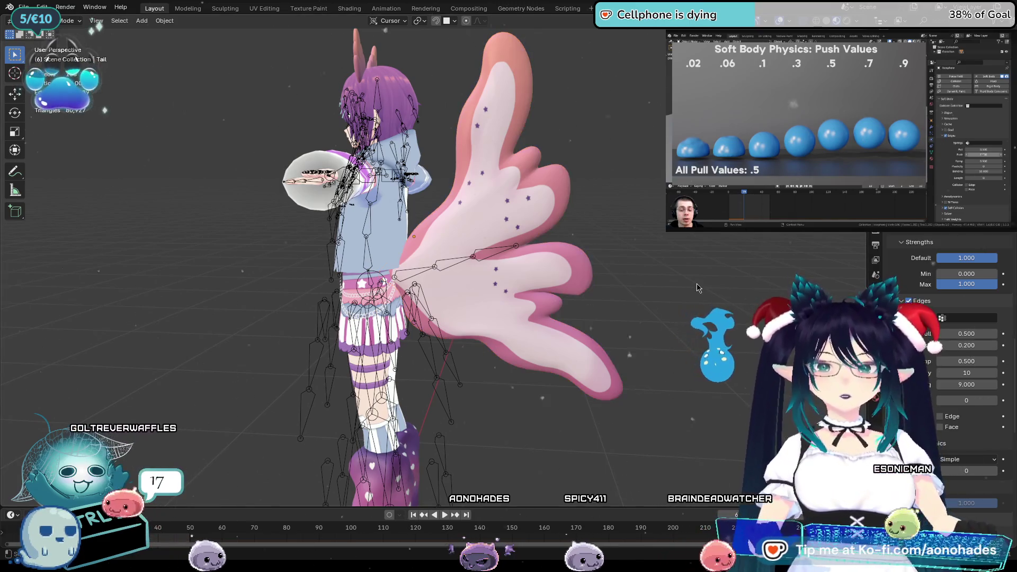
left_click(518, 247)
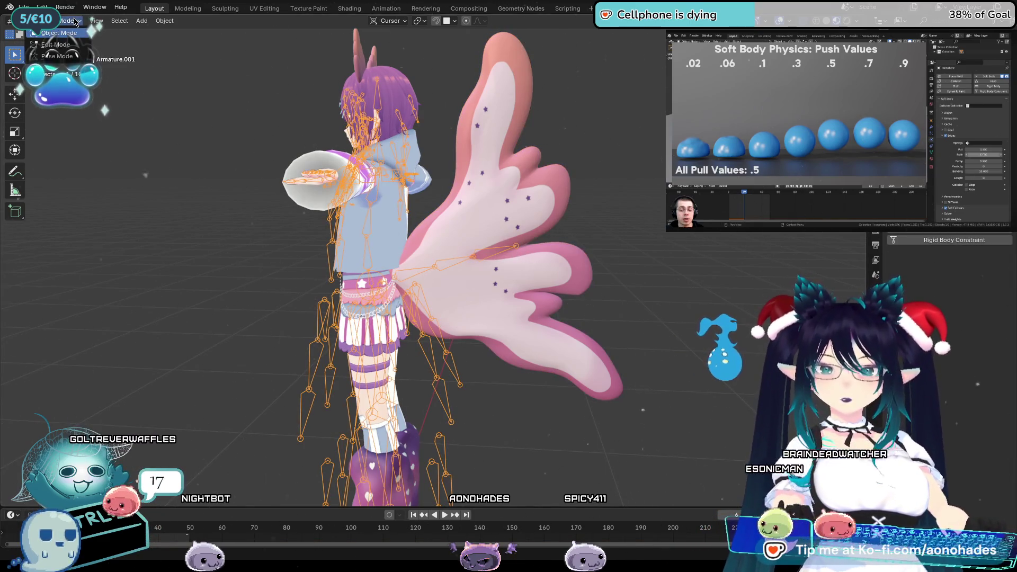
Put the armature in Pose Mode, start playback, and orbit to a high rear view
left_click(75, 56)
key("space")
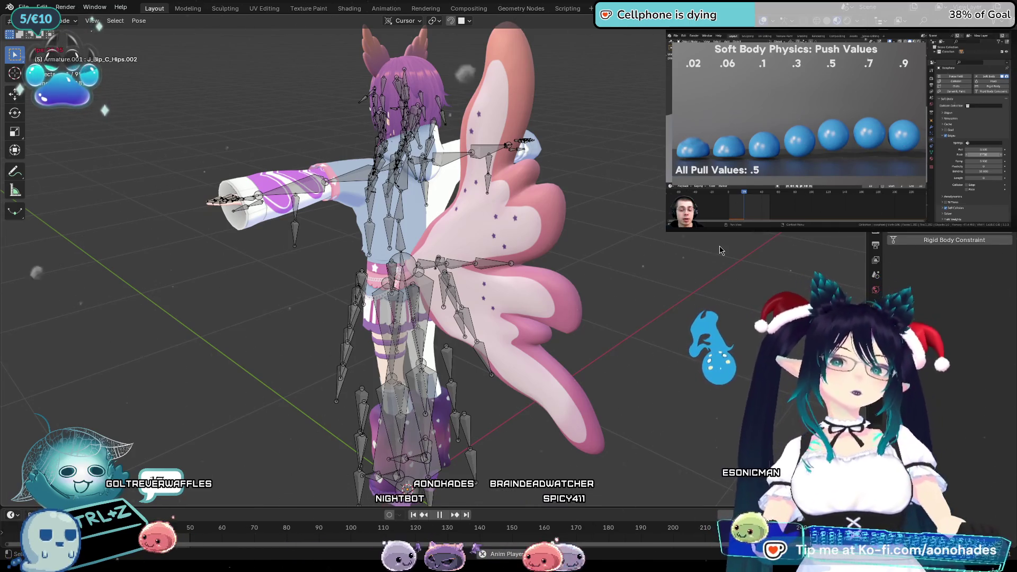
middle_click_drag(658, 337, 633, 353)
middle_click_drag(517, 309, 666, 348)
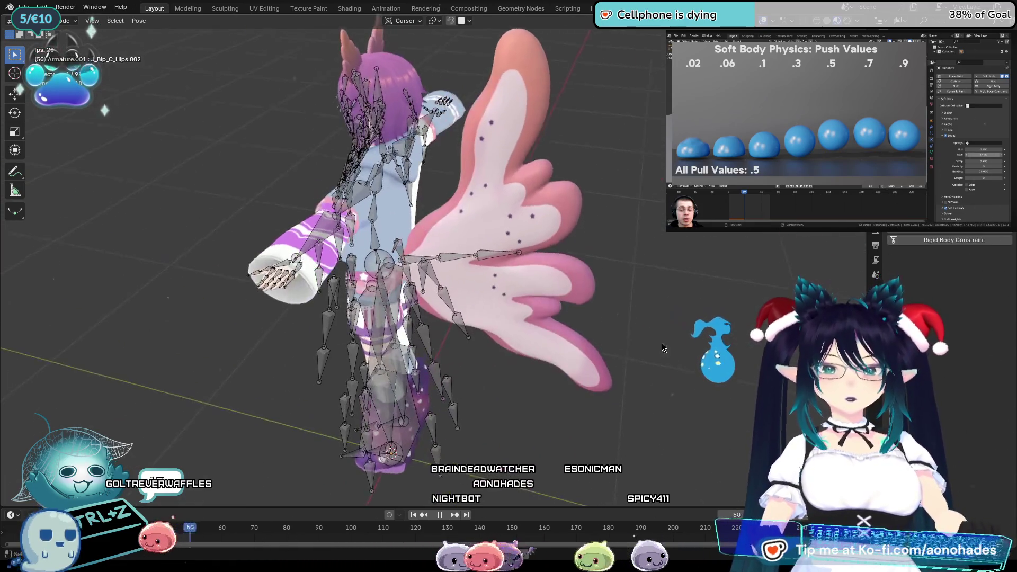
middle_click_drag(493, 258, 522, 371)
Rotate a hip bone during playback, then stop playback at the first frame
key("r")
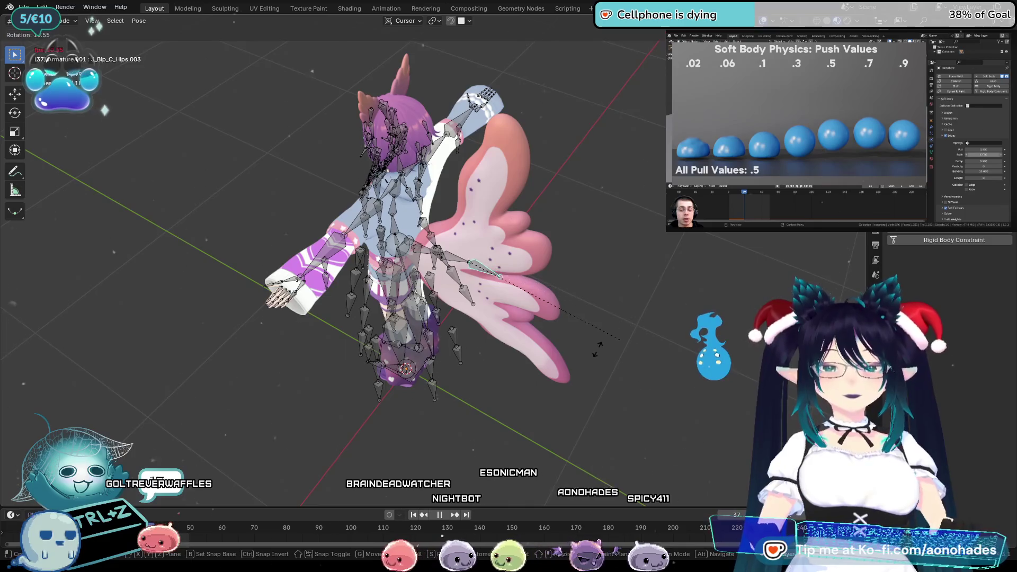
left_click(656, 216)
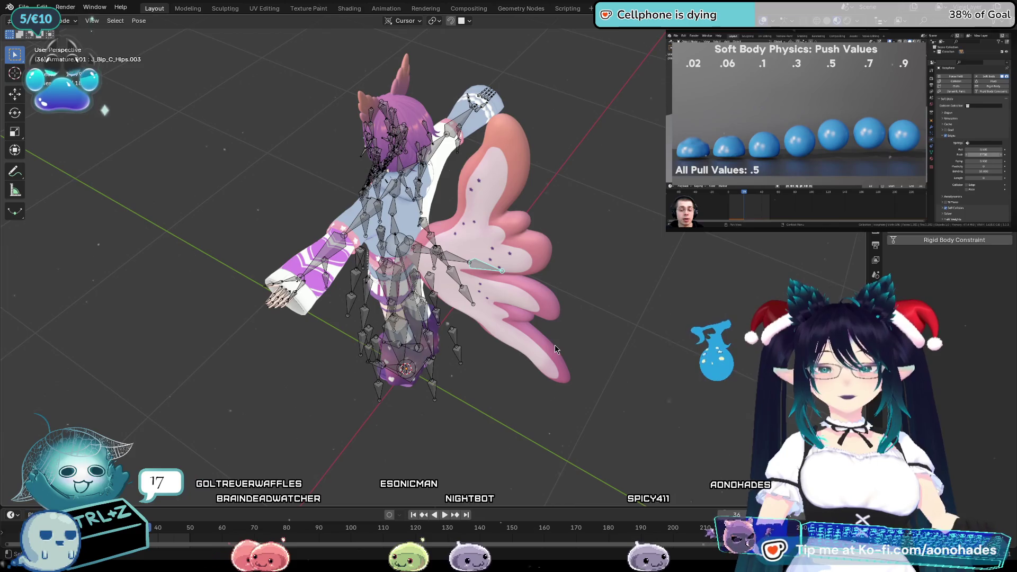
key("Escape")
mouse_move(657, 222)
middle_mouse_down()
mouse_move(609, 233)
mouse_move(664, 247)
middle_mouse_up()
From top view, play the animation while test-rotating the tail bone several times, then return to Object Mode
key("KP_7")
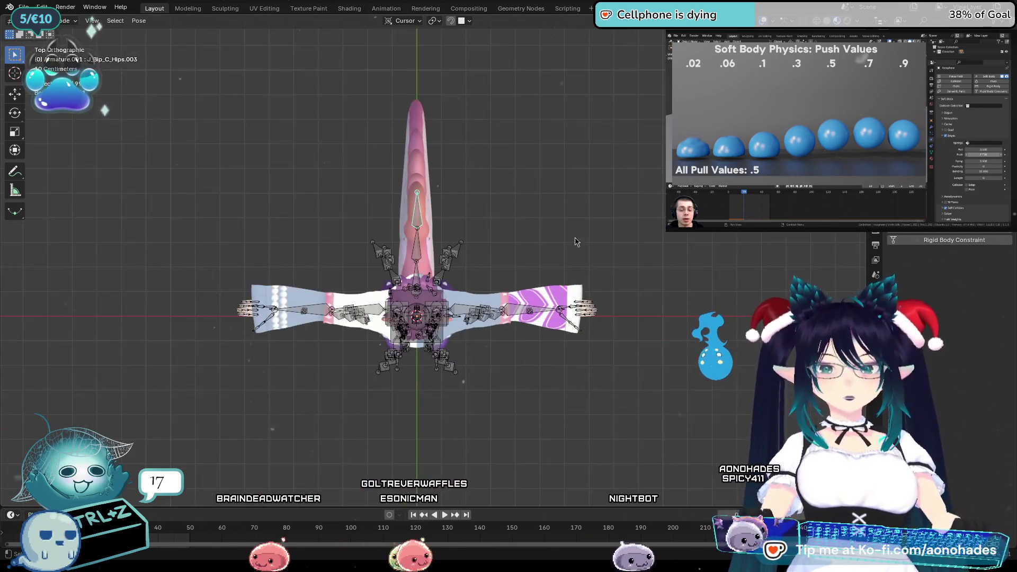
key("space")
key("r")
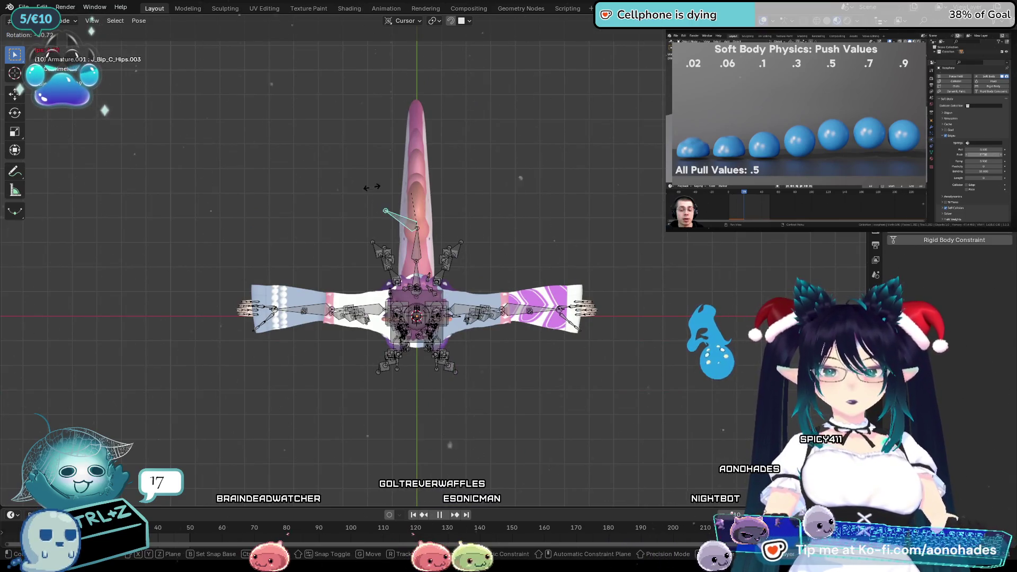
key("Escape")
key("r")
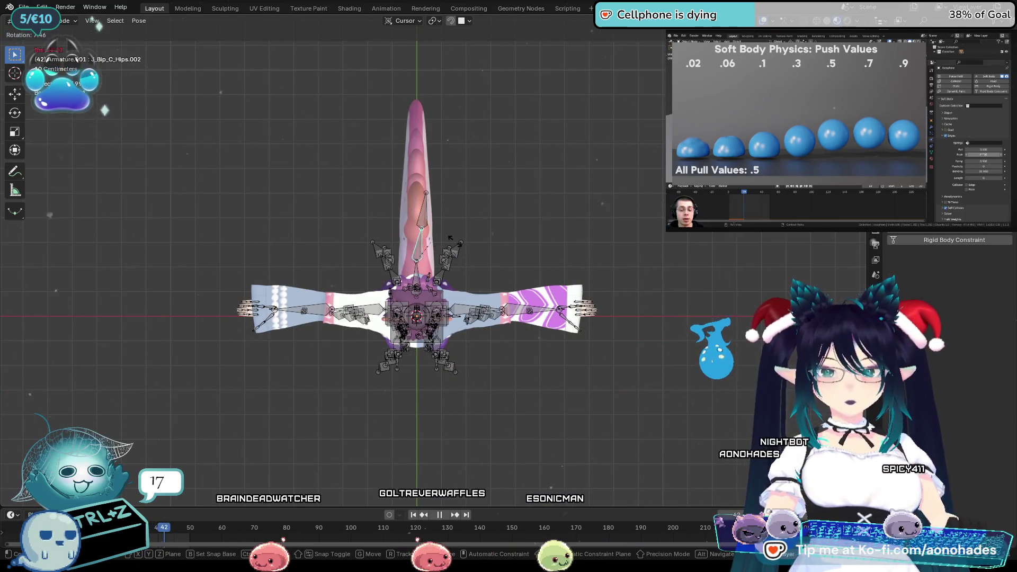
key("Escape")
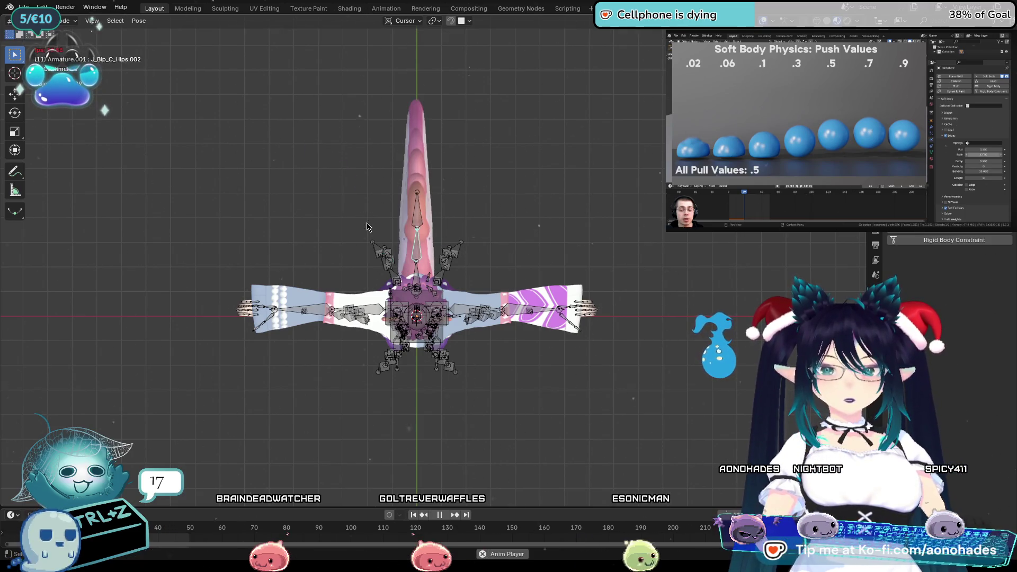
key("r")
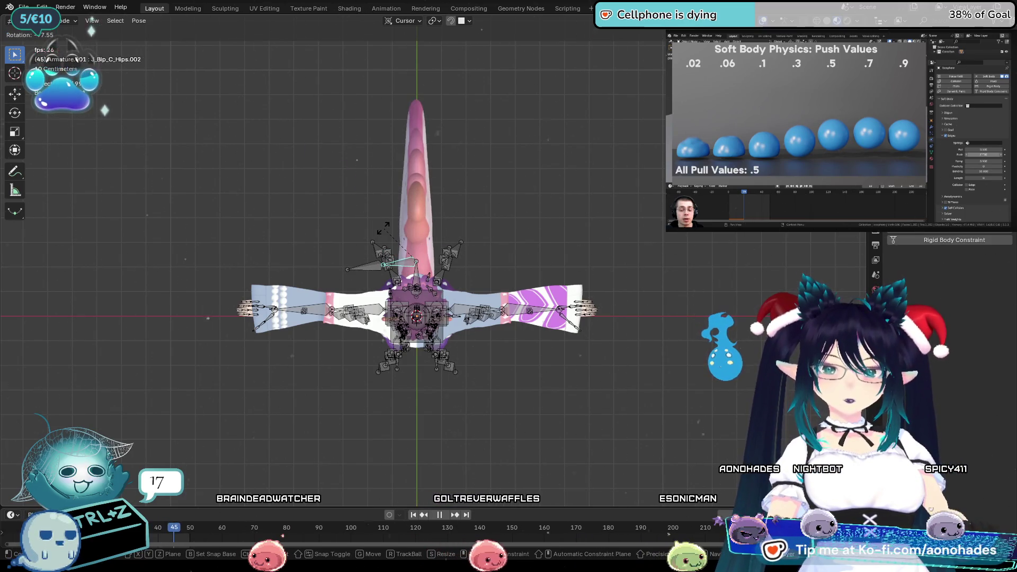
key("Escape")
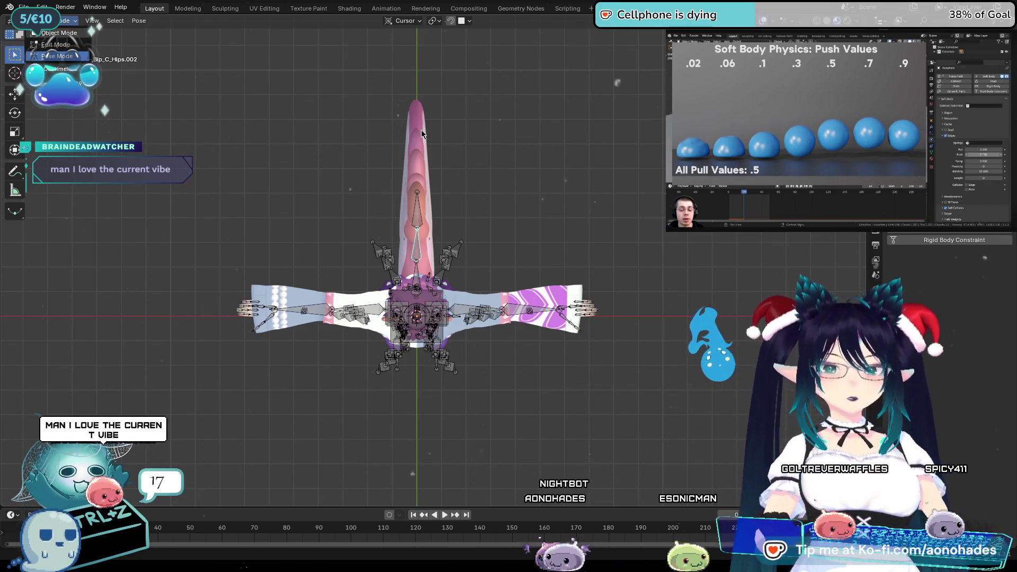
key("ctrl+Tab")
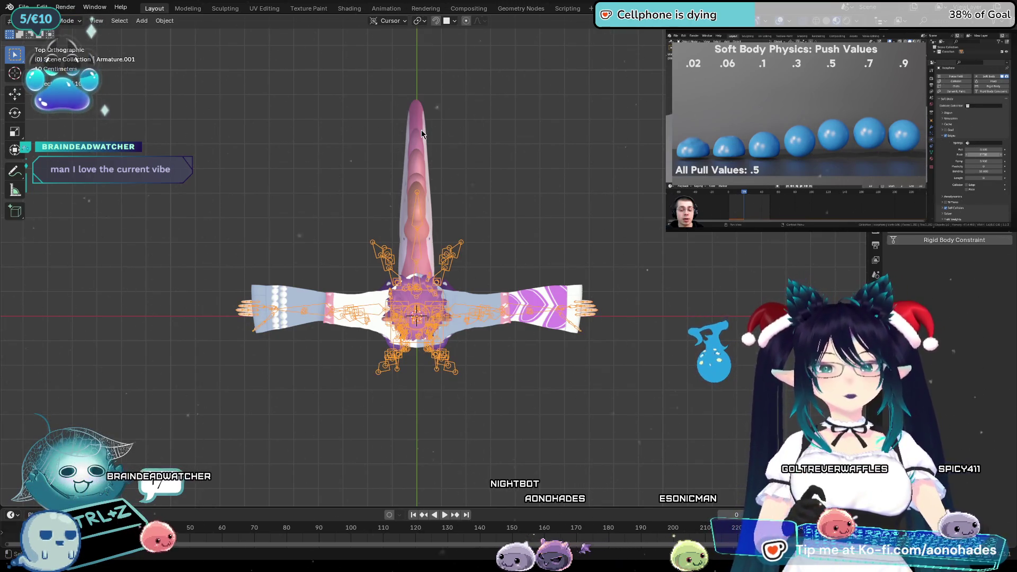
Select the Tail mesh, show its Soft Body Simulation and Cache panels, and tilt the view
left_click(421, 129)
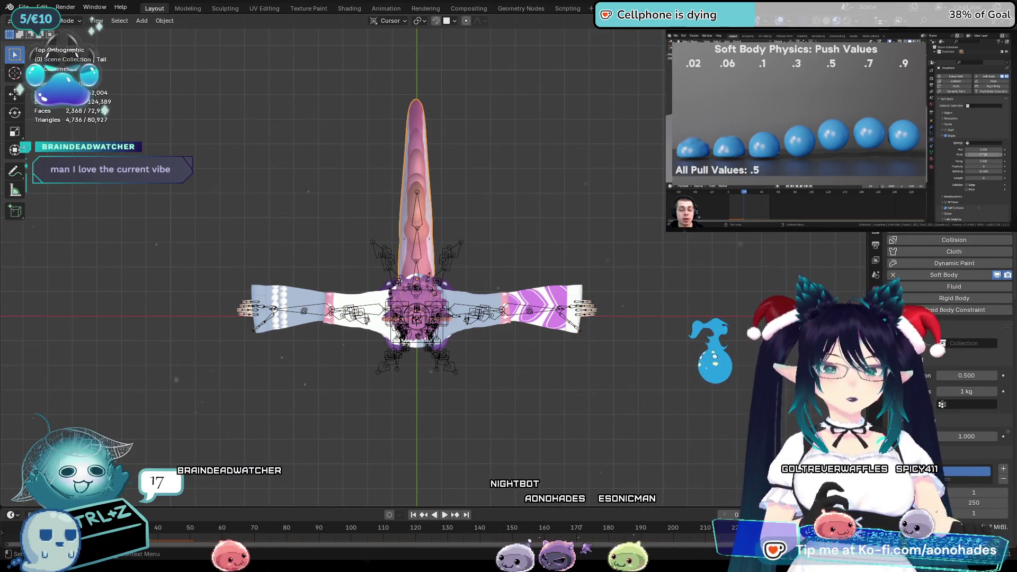
scroll(948, 370, "down", 5)
scroll(972, 296, "down", 3)
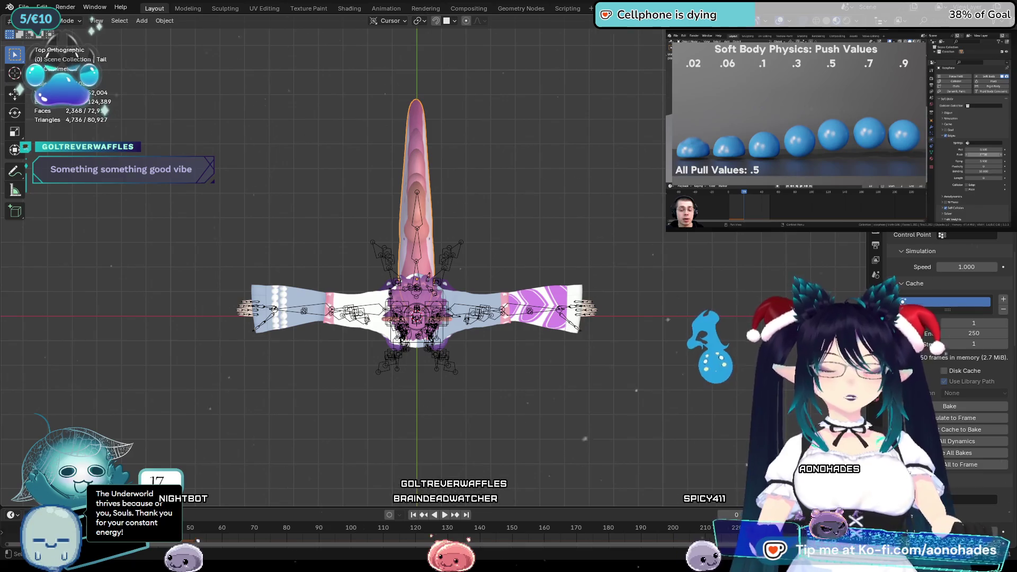
middle_click_drag(649, 370, 662, 386)
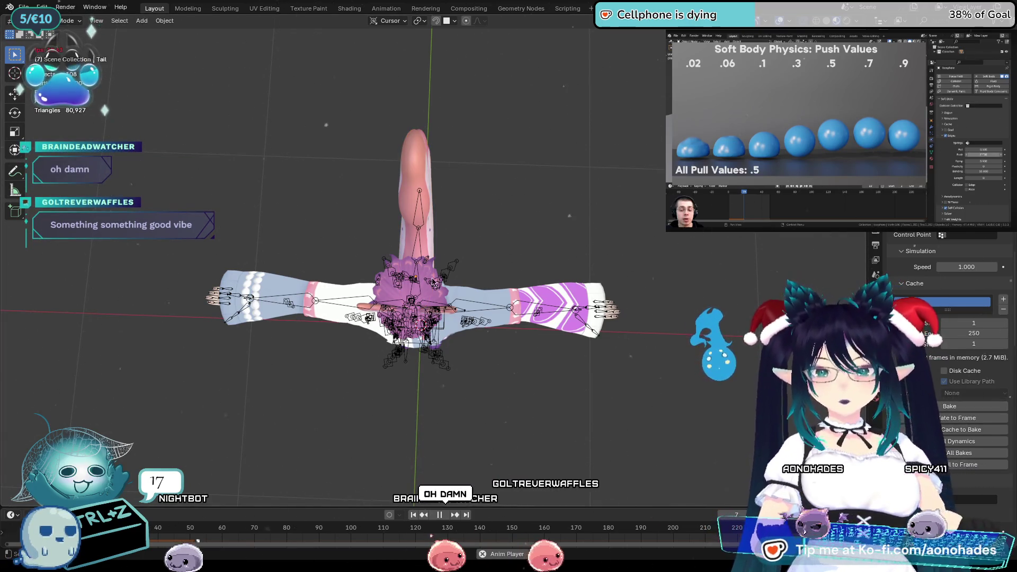
Stop playback, select the armature and switch it to Pose Mode
key("space")
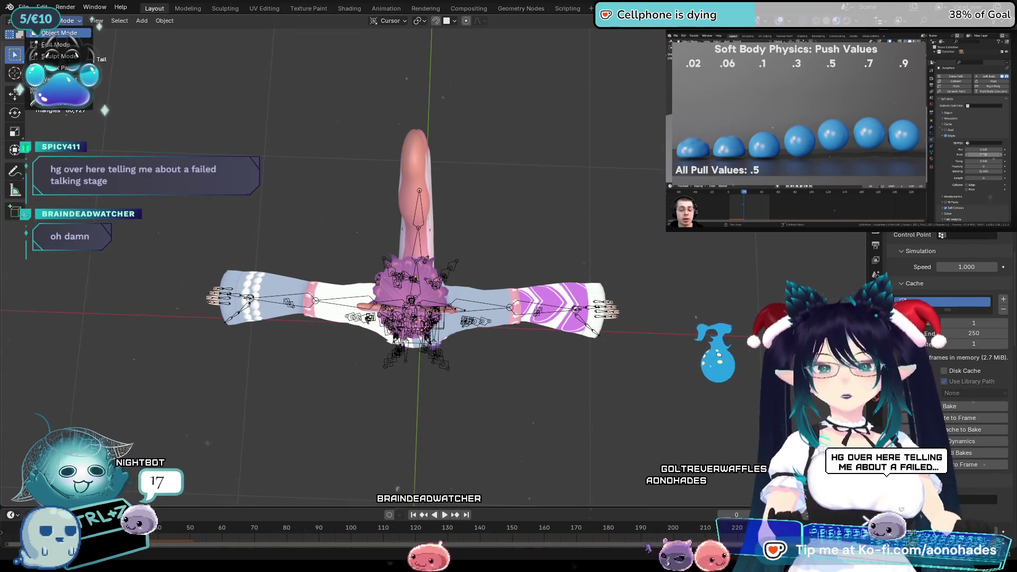
left_click(419, 204)
left_click(69, 20)
left_click(62, 56)
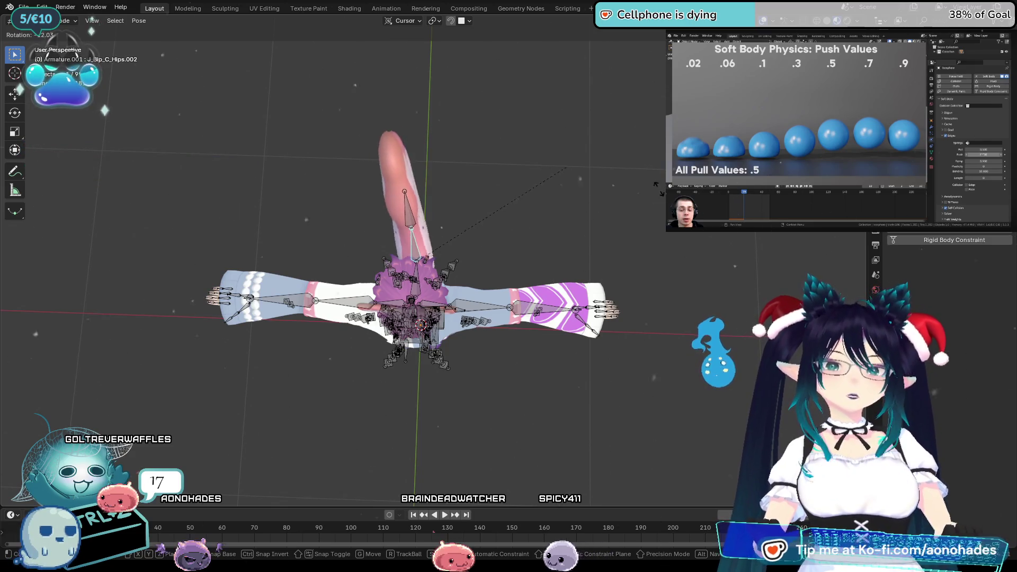
Start playback and swing the first tail bones with successive rotations
left_click(497, 189)
key("space")
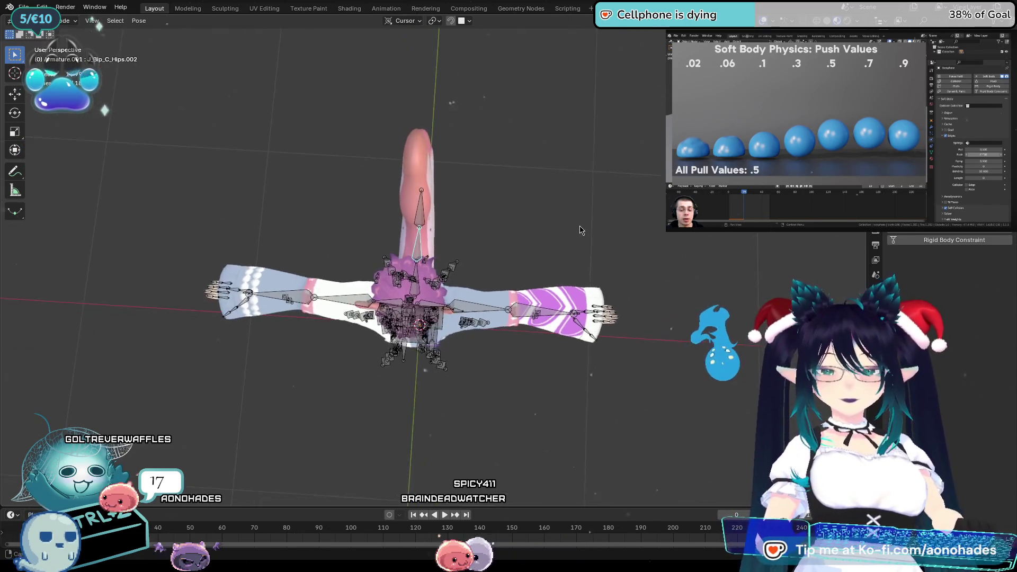
key("r")
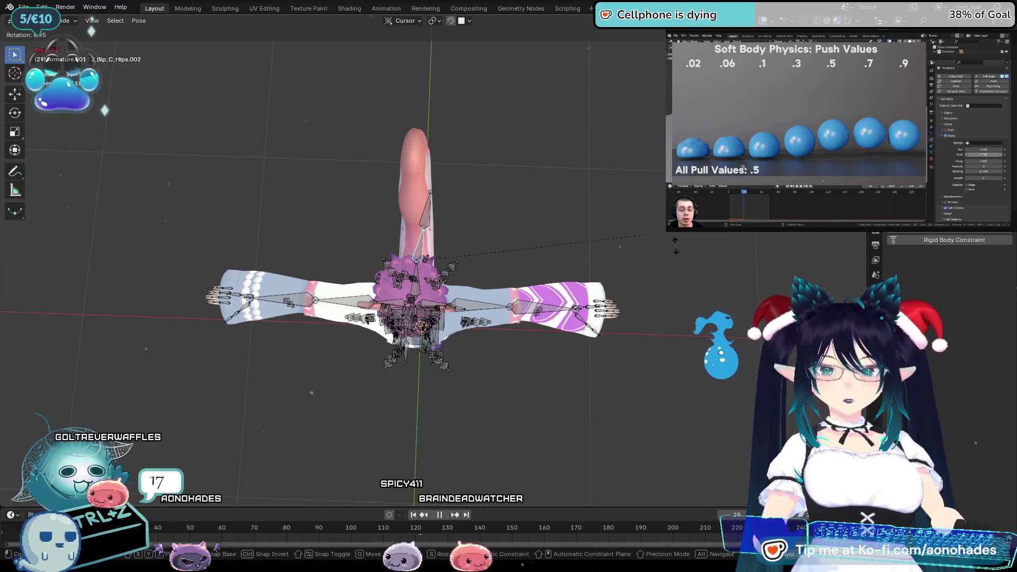
left_click(524, 211)
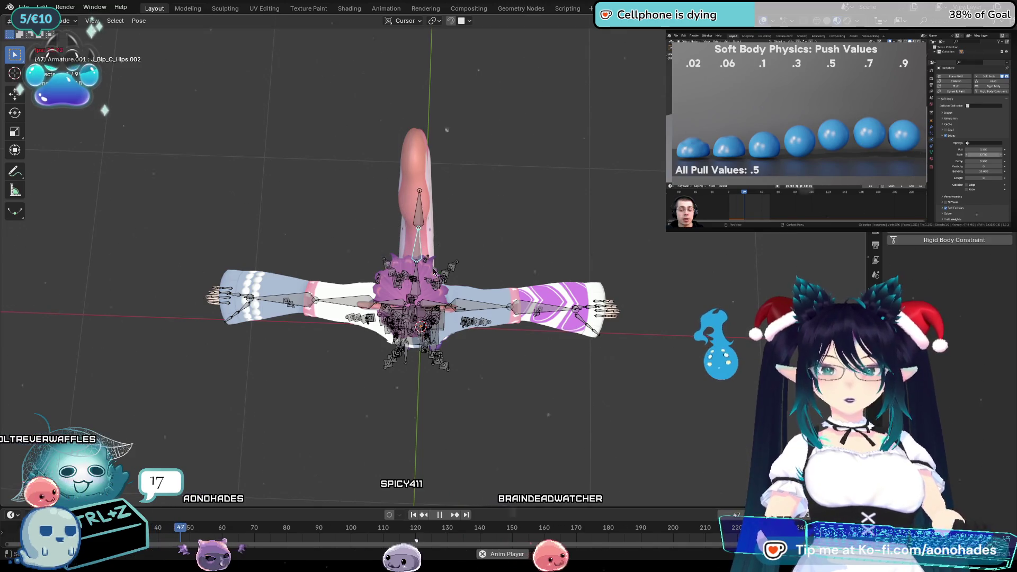
left_click(416, 275)
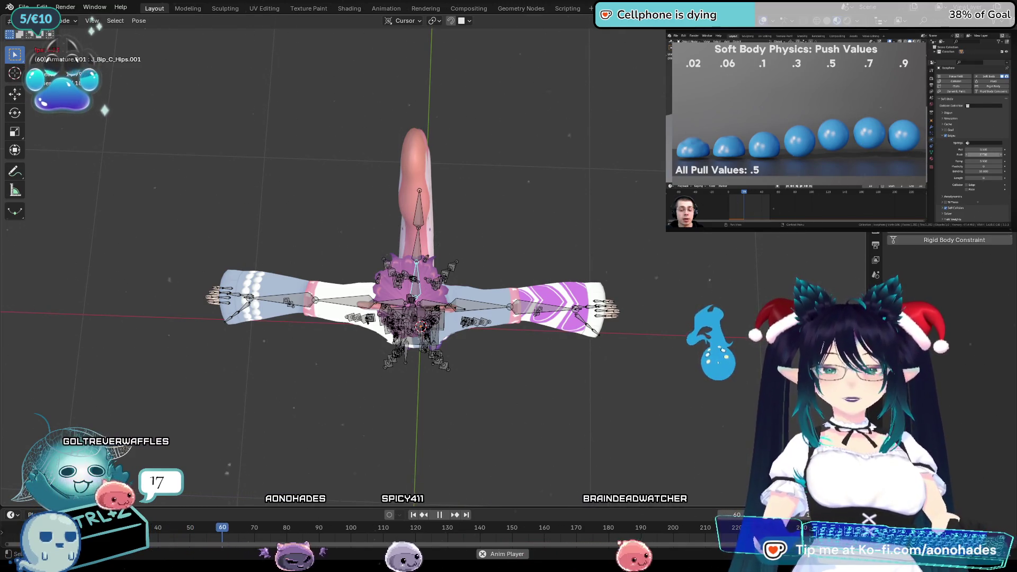
key("r")
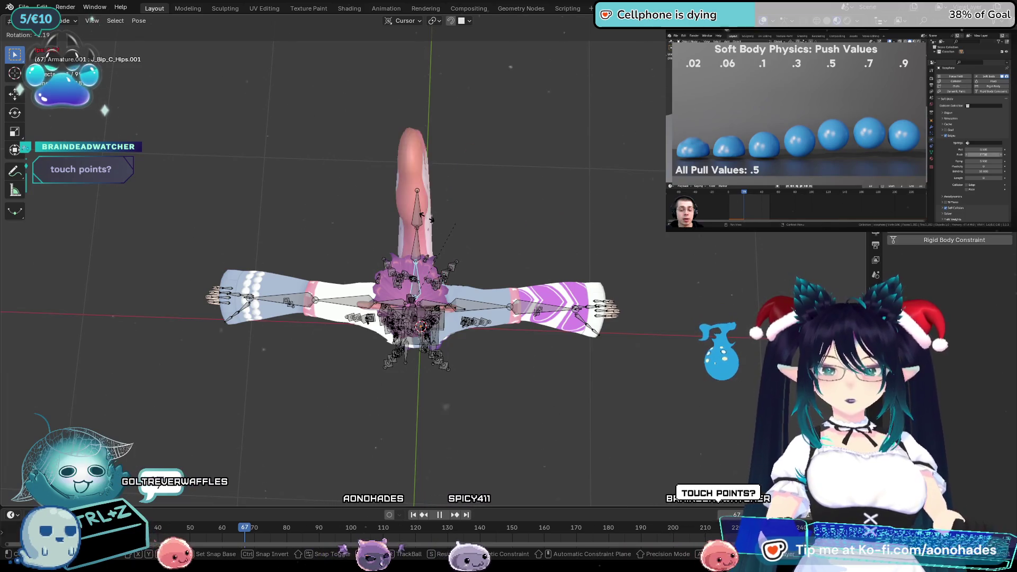
left_click(418, 159)
Bend the next tail bones in turn while the animation keeps playing
left_click(424, 209)
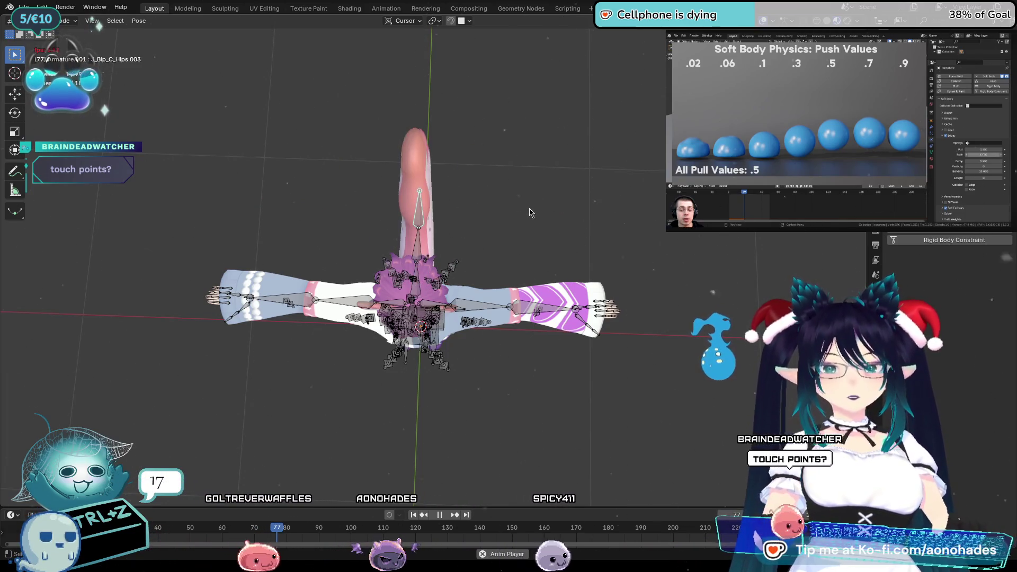
key("r")
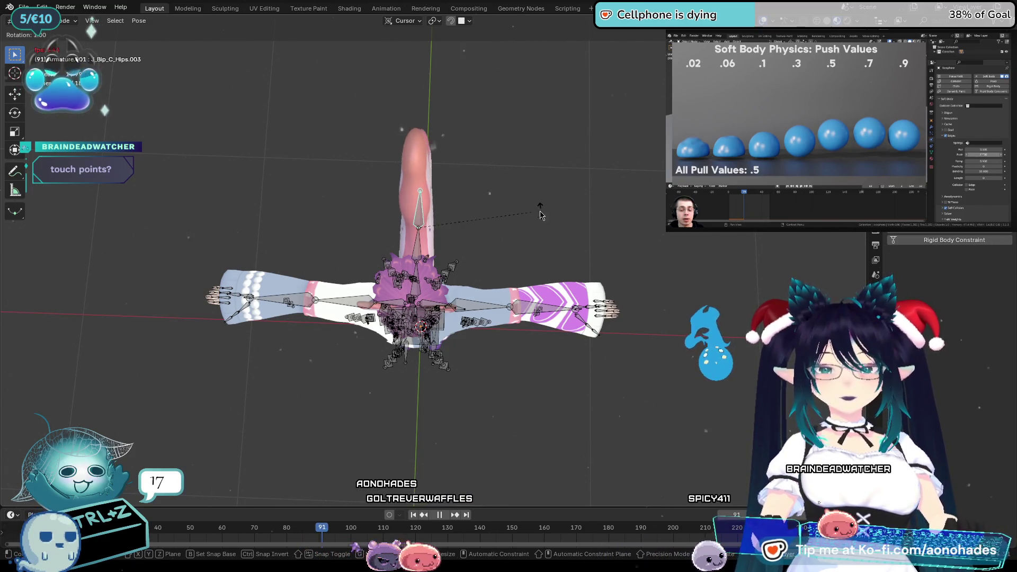
left_click(540, 214)
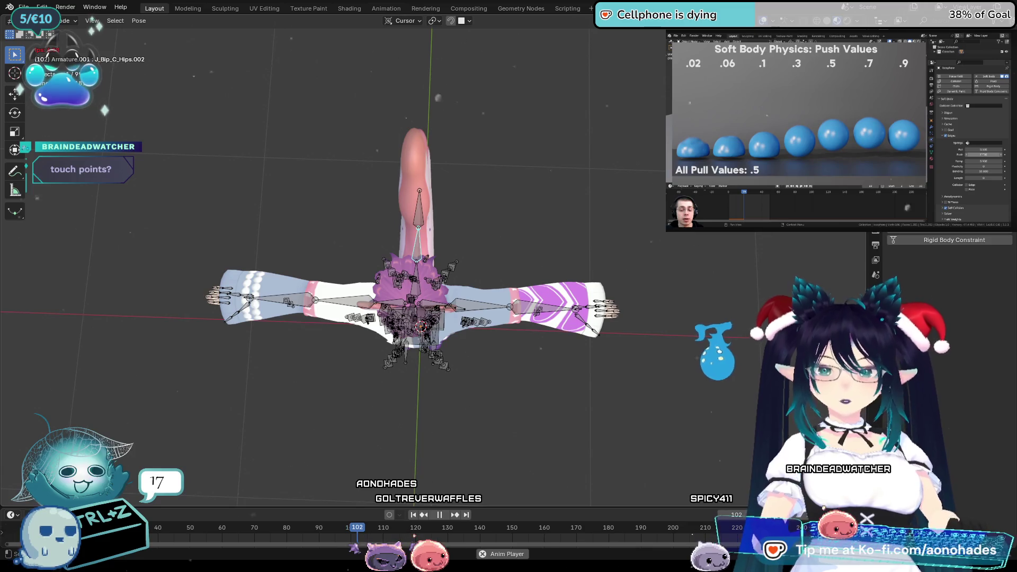
key("r")
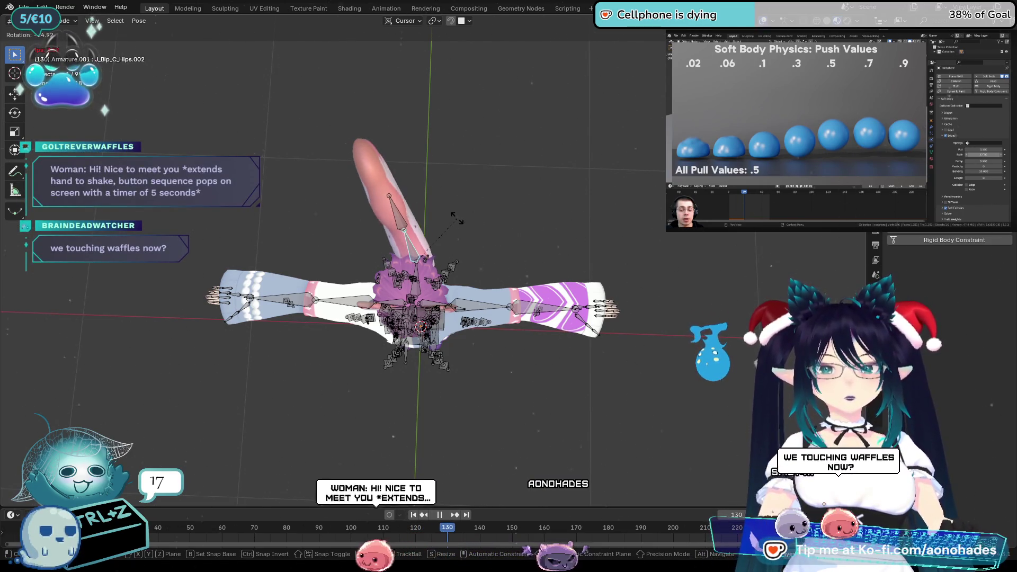
left_click(424, 213)
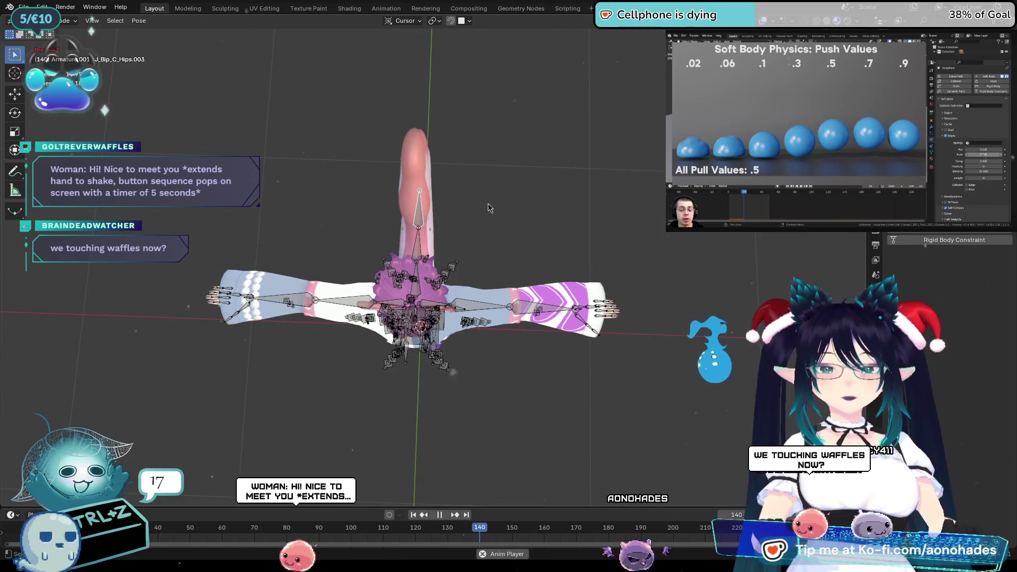
left_click(421, 209)
key("r")
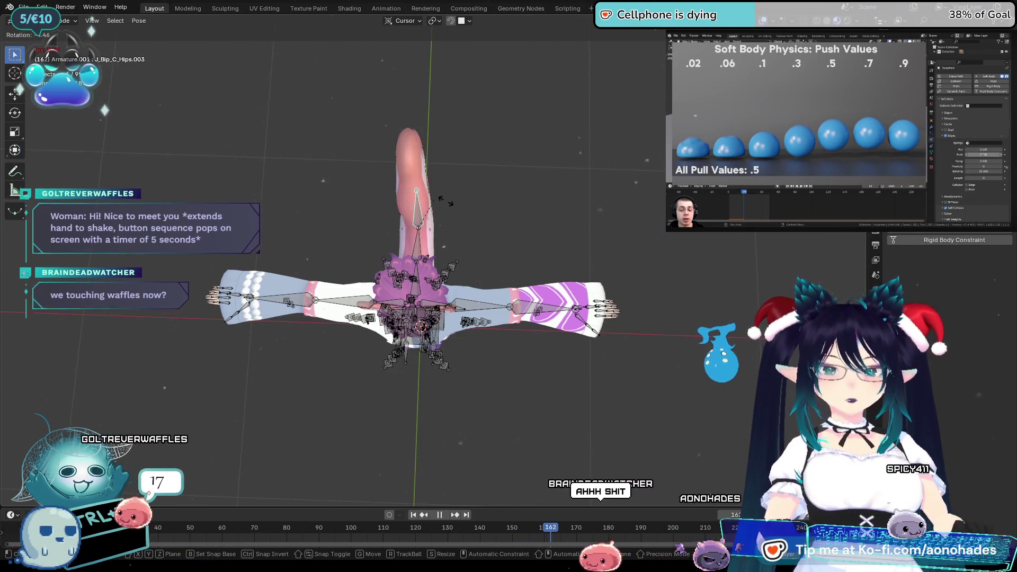
left_click(445, 233)
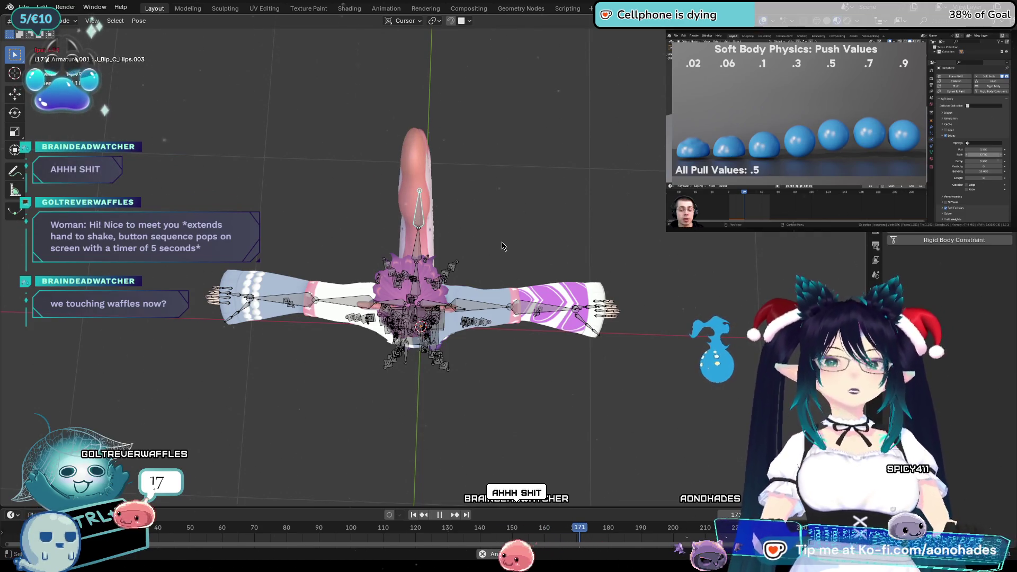
Rotate J_Bip_C_Hips.001 to swing the tail, select J_Bip_C_Hips.002, and orbit behind the model
left_click(418, 266)
key("r")
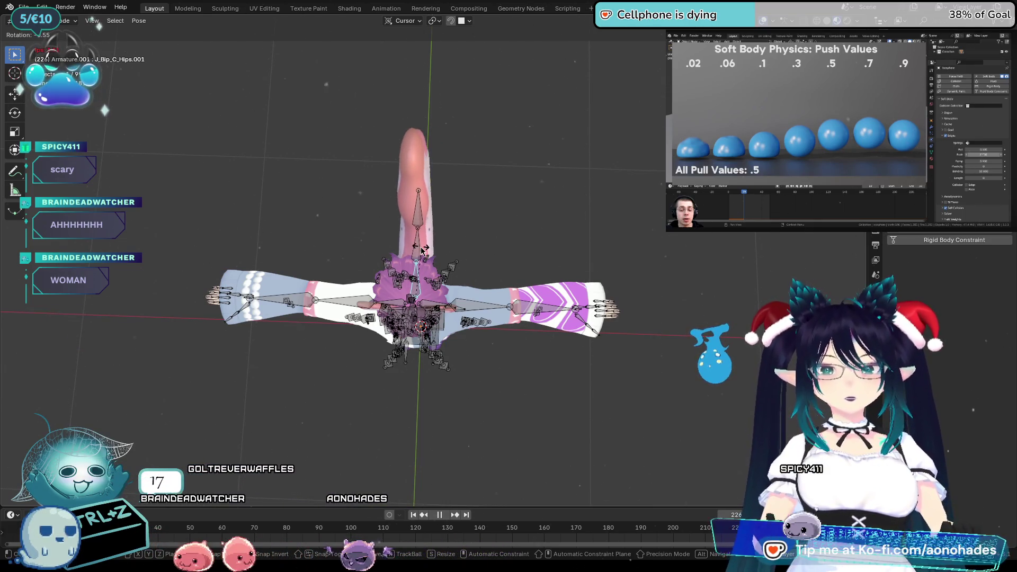
left_click(418, 250)
left_click(418, 250)
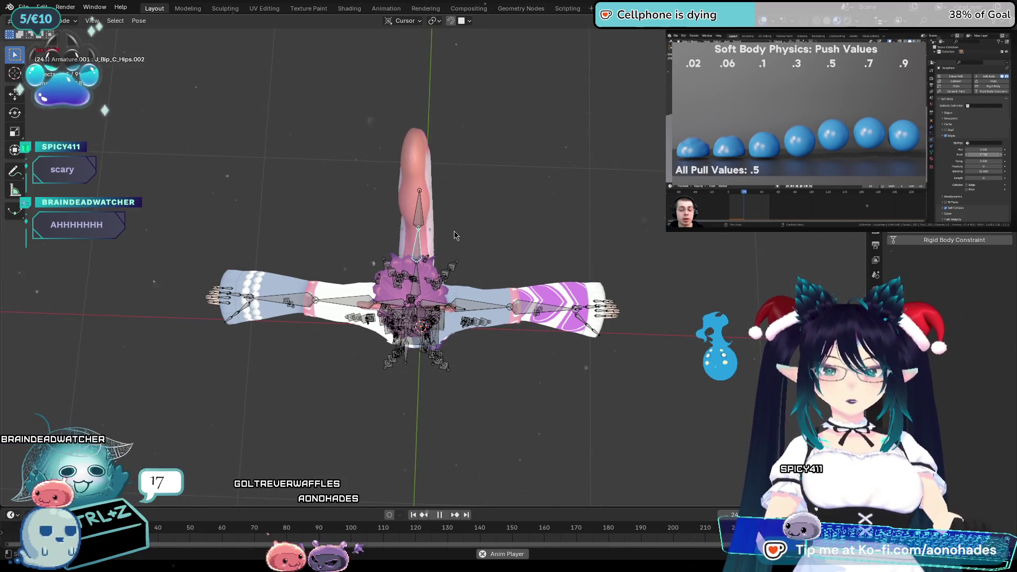
mouse_move(545, 227)
middle_mouse_down()
mouse_move(554, 243)
mouse_move(532, 231)
mouse_move(464, 235)
mouse_move(576, 236)
middle_mouse_up()
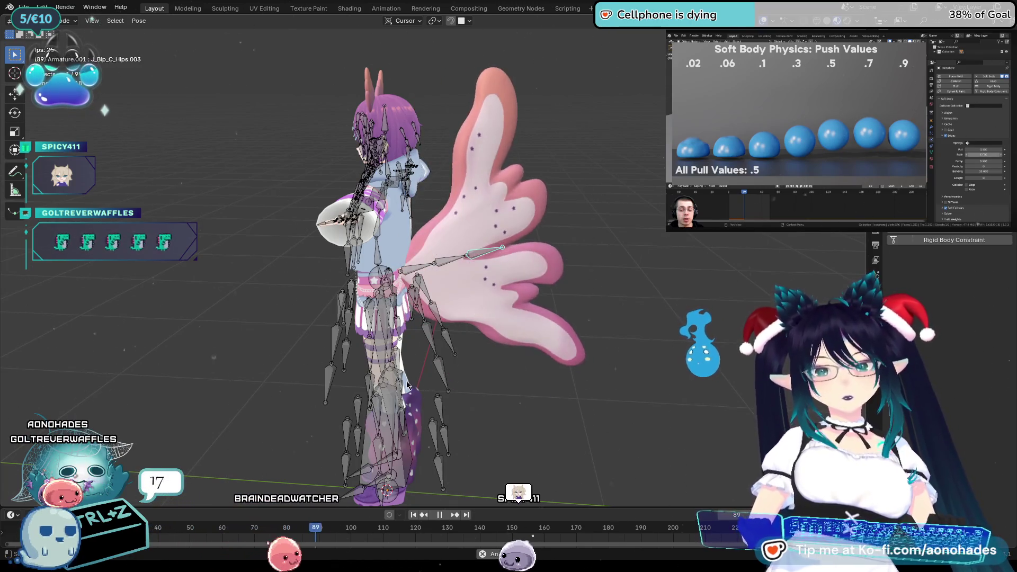
Stop playback, orbit to a top-down view, and test-rotate a hip bone
key("Escape")
key("Escape")
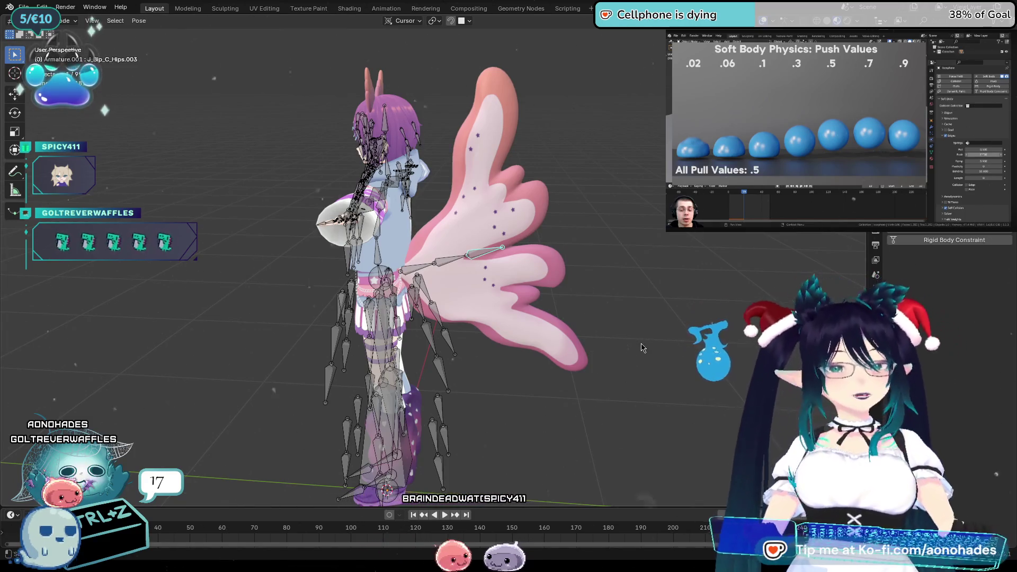
middle_click_drag(646, 352, 682, 455)
middle_click_drag(605, 281, 448, 289)
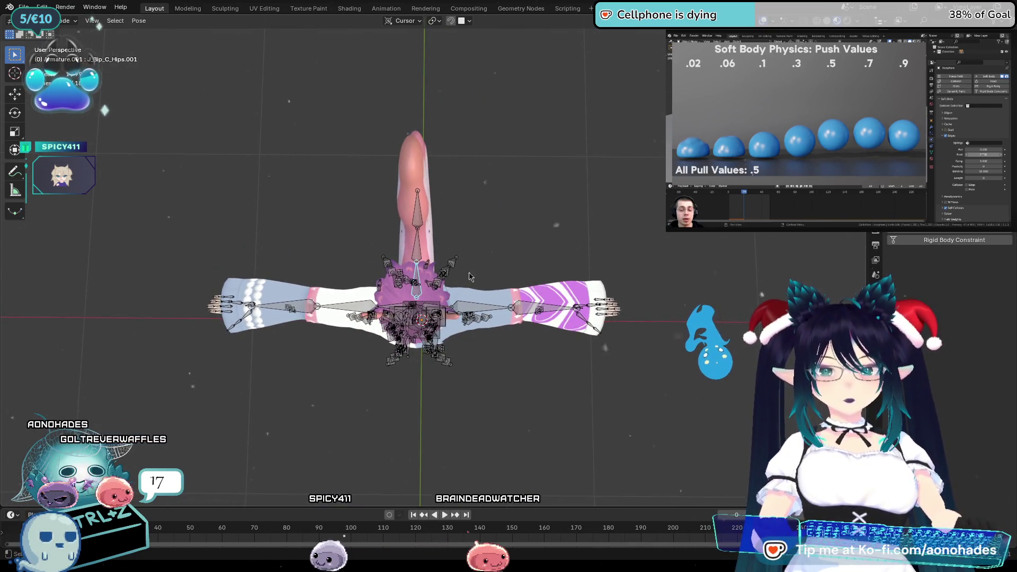
key("r")
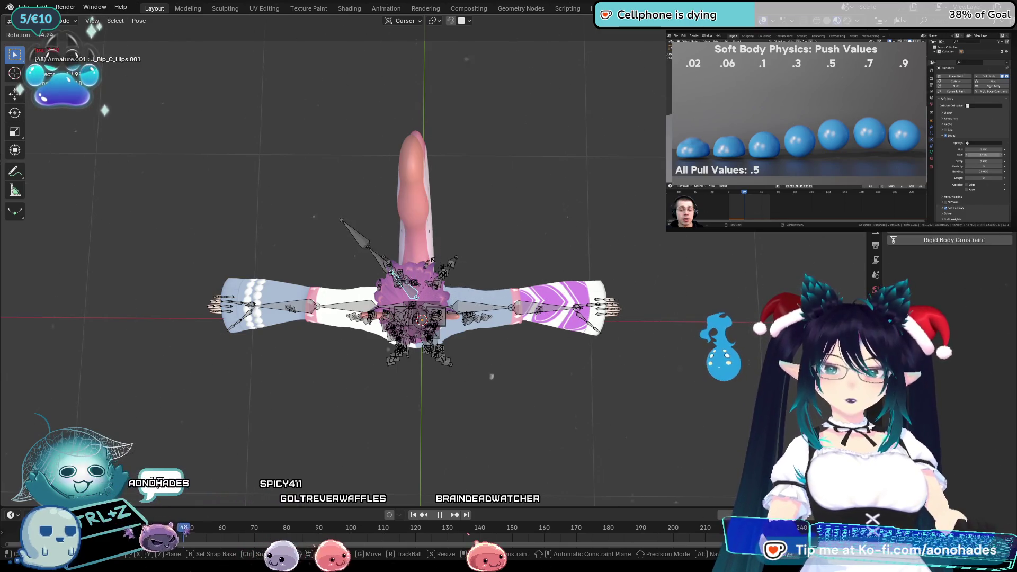
key("Escape")
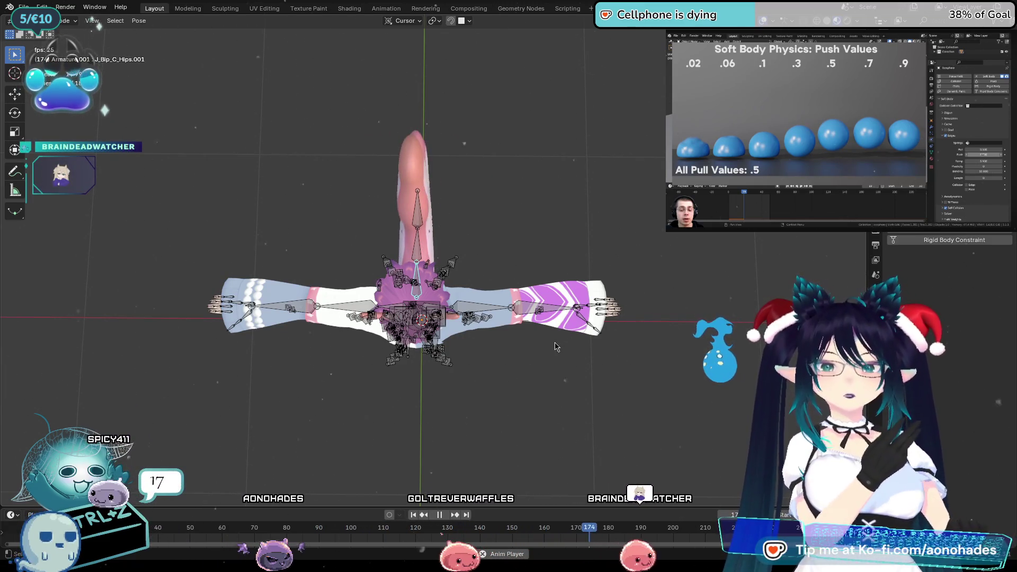
Replay the animation from frame 50 in a rear three-quarter view, then stop and enter Edit Mode
key("space")
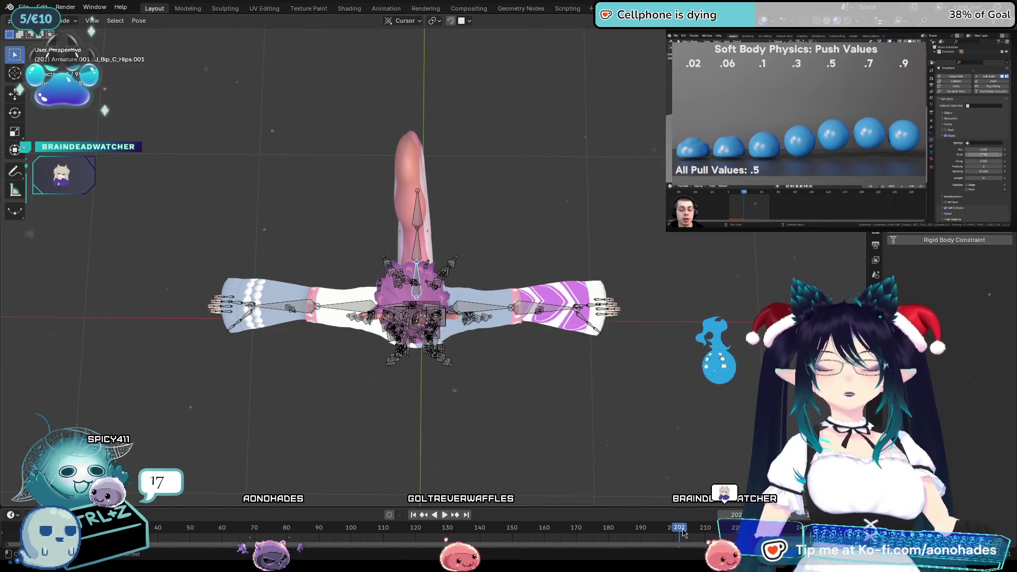
key("space")
left_click(185, 520)
middle_click_drag(371, 435, 398, 391)
key("space")
key("Tab")
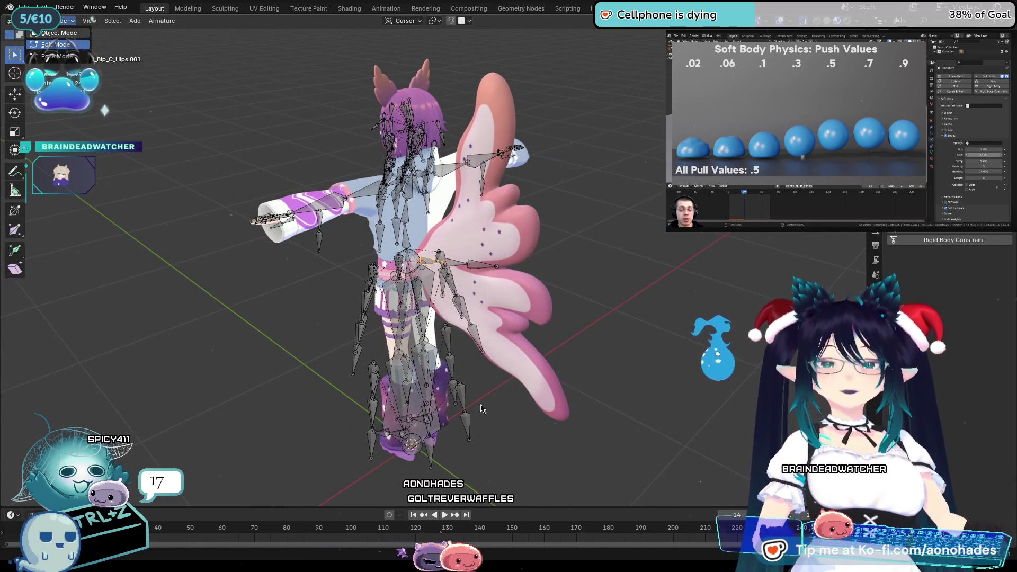
Switch back to Object Mode, hide the armature, and scrub through the wing simulation
key("Up")
key("Return")
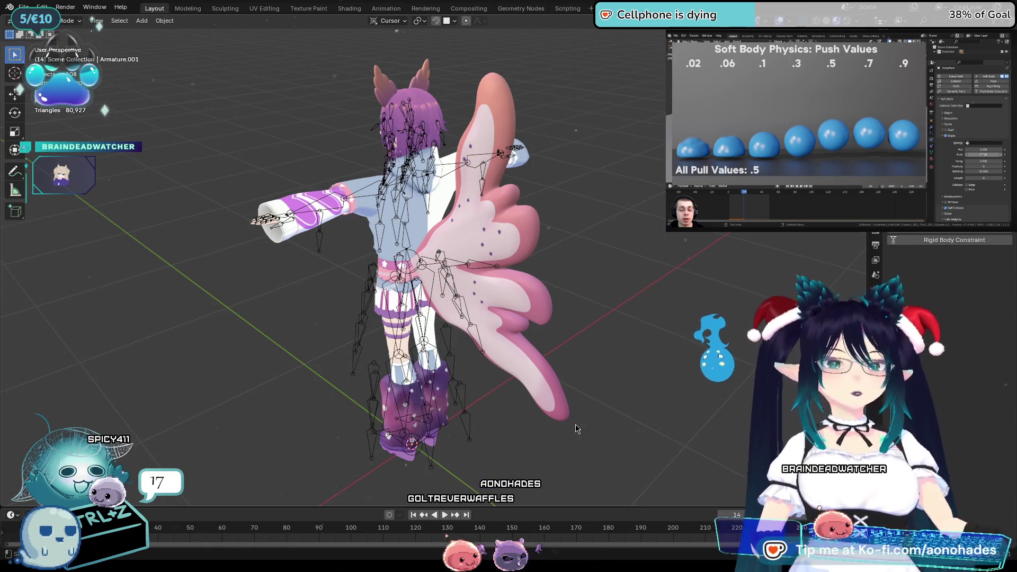
middle_click_drag(560, 417, 560, 400)
key("h")
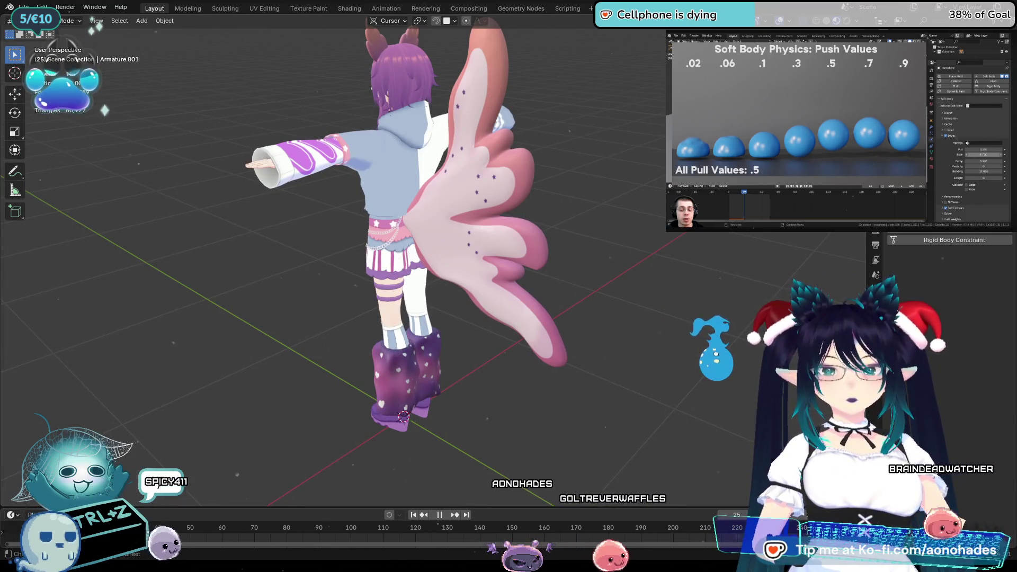
left_click_drag(223, 528, 673, 539)
Play the animation twice from the start, then unhide the armature and select it
middle_click_drag(659, 433, 572, 435)
left_click(670, 528)
key("space")
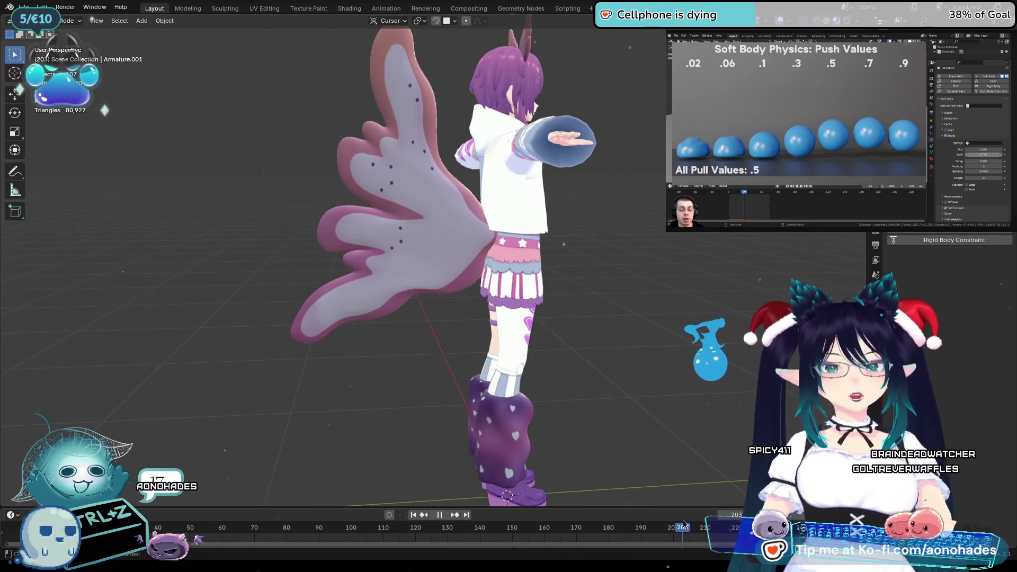
key("space")
key("shift+Left")
key("space")
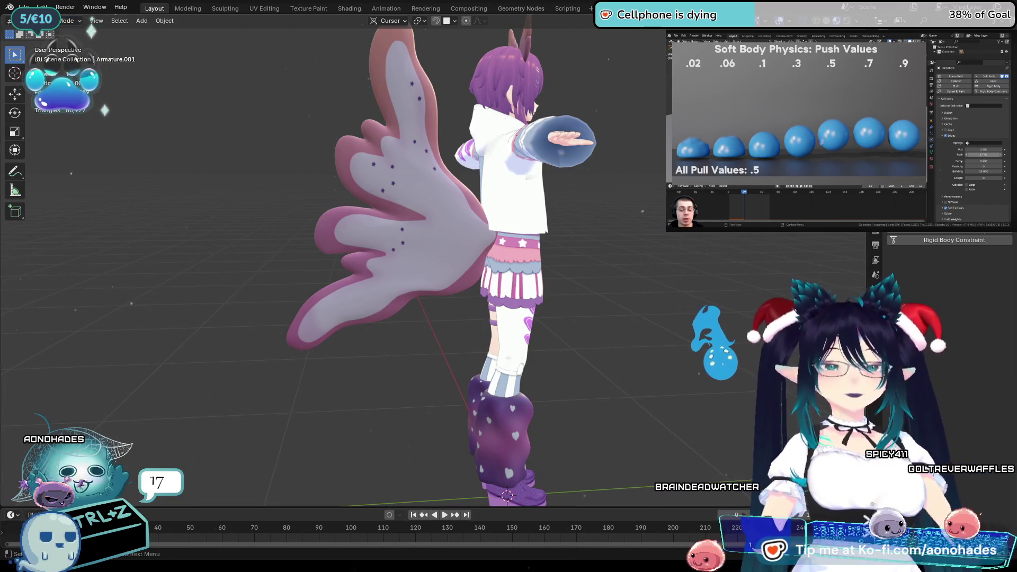
key("alt+h")
left_click(494, 233)
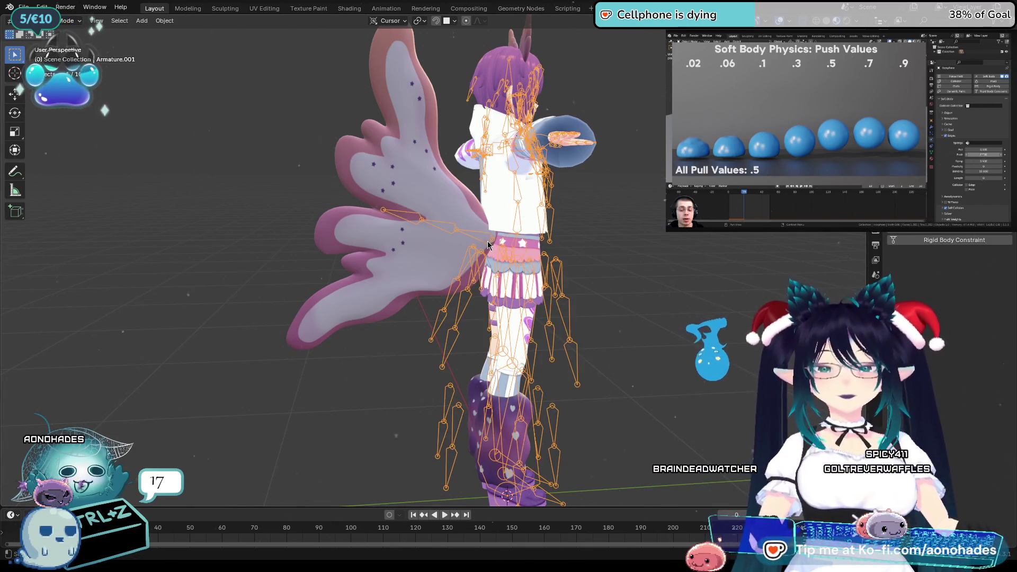
Weight-paint the Tail mesh, laying a J_Bip_C_Hips.001 weight gradient across the wing
left_click(425, 186, "shift")
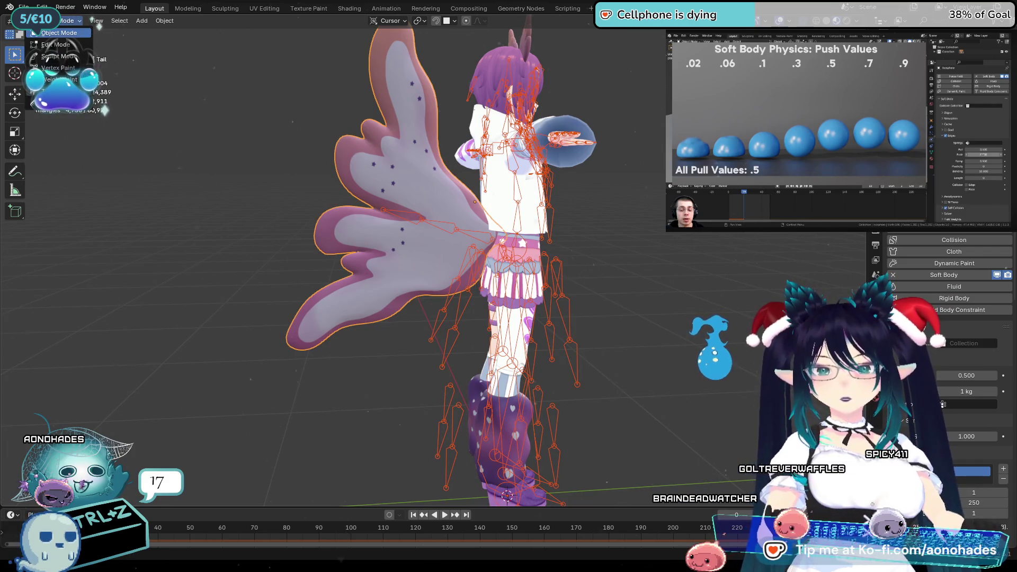
left_click(60, 80)
scroll(511, 279, "up", 6)
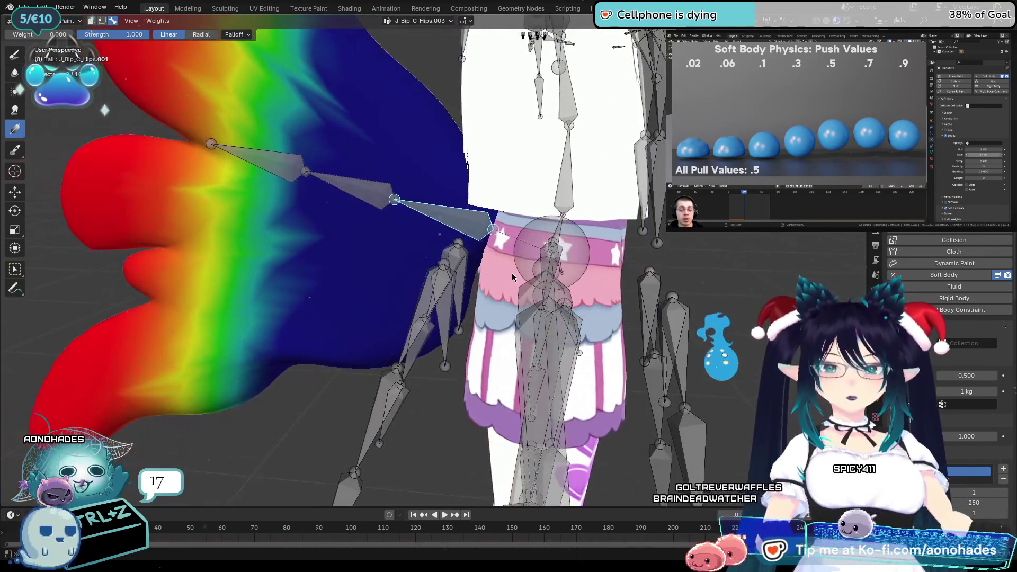
left_click(535, 232, "ctrl")
middle_click_drag(514, 221, 594, 274, "shift")
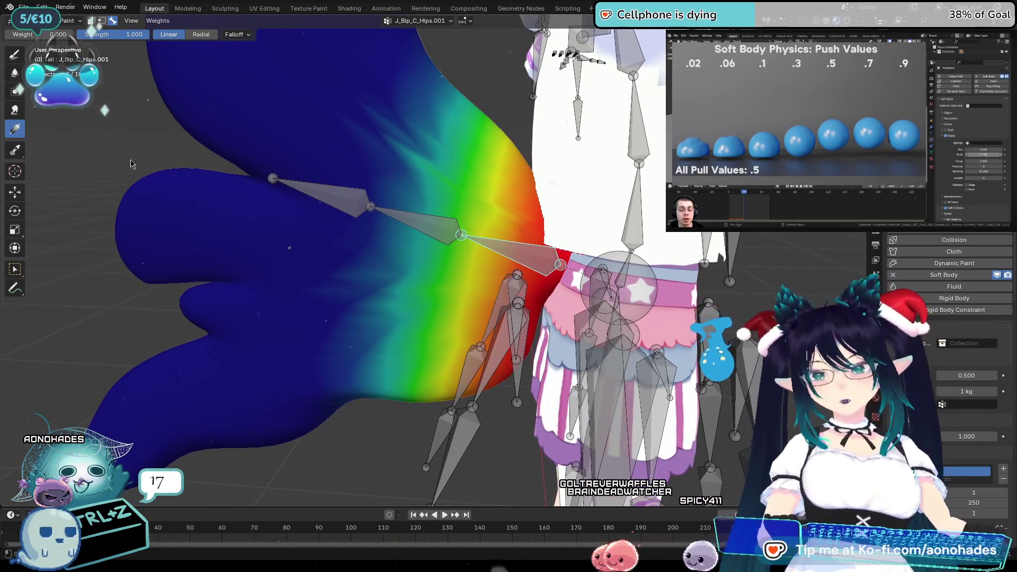
left_click(19, 133)
mouse_move(336, 212)
left_mouse_down()
mouse_move(561, 290)
mouse_move(654, 301)
left_mouse_up()
Test-rotate the tail's hips bone several times, including an X-axis rotation, to check deformation
mouse_move(592, 283)
middle_mouse_down()
mouse_move(594, 264)
mouse_move(597, 311)
middle_mouse_up()
scroll(598, 311, "up", 3)
key("r")
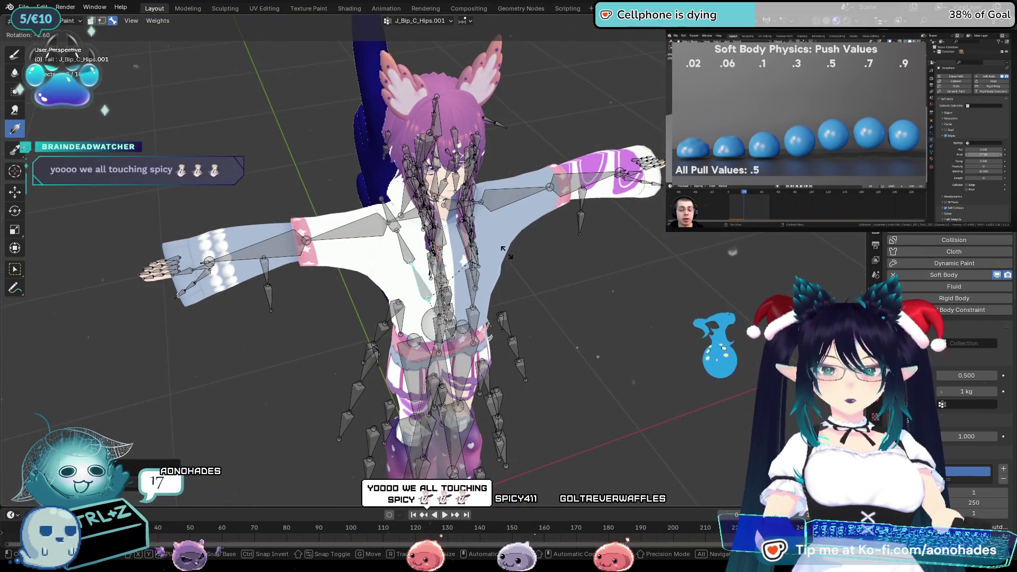
left_click(551, 249)
mouse_move(551, 249)
middle_mouse_down()
mouse_move(437, 270)
mouse_move(466, 267)
middle_mouse_up()
key("r")
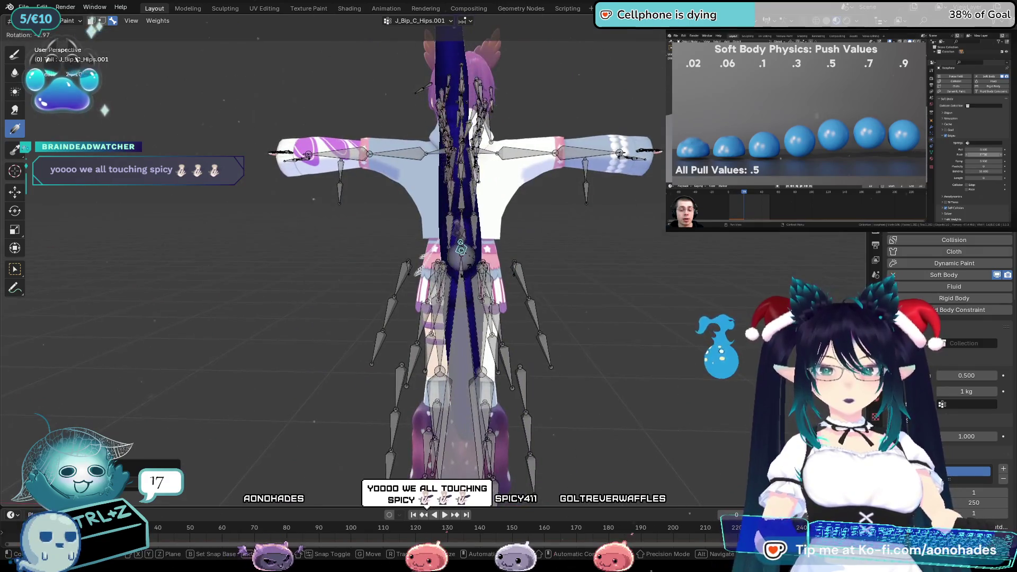
left_click(597, 274)
middle_click_drag(632, 286, 630, 288)
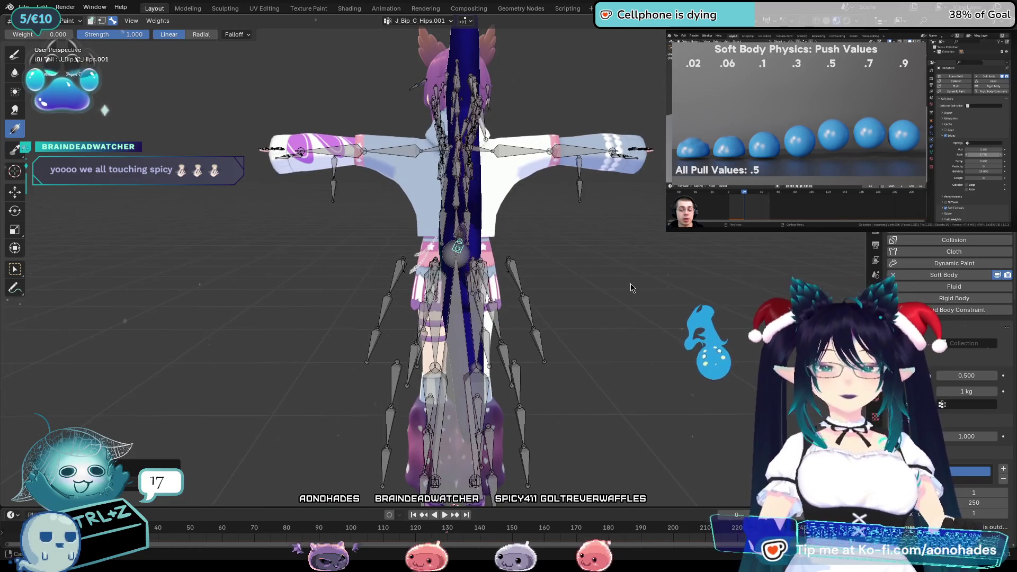
key("x")
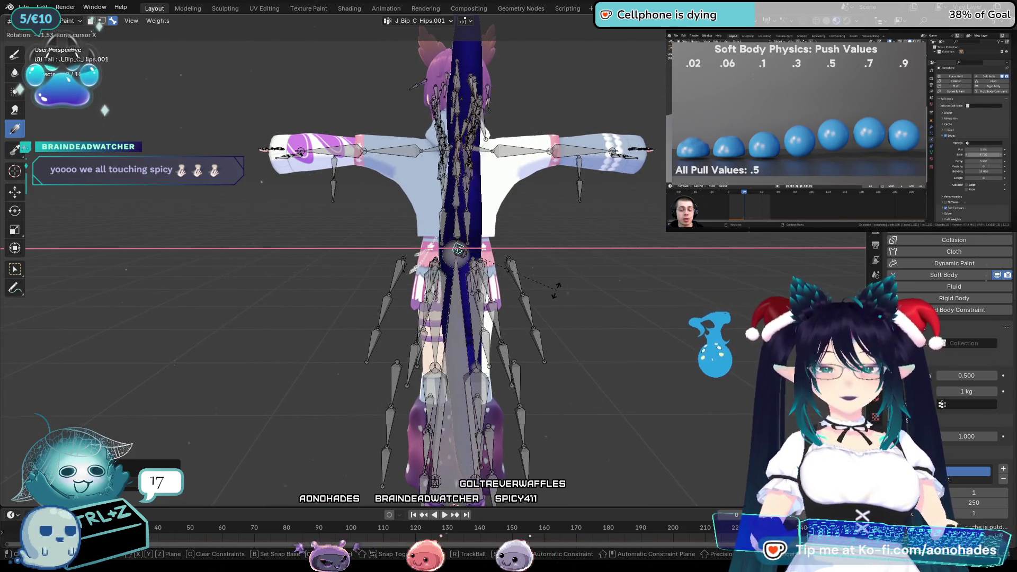
left_click(564, 280)
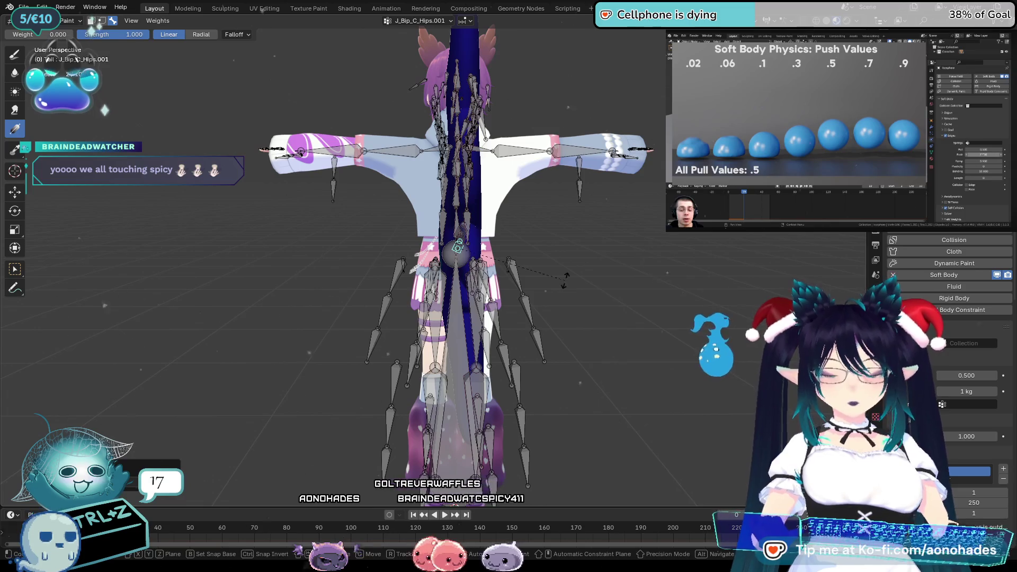
key("r")
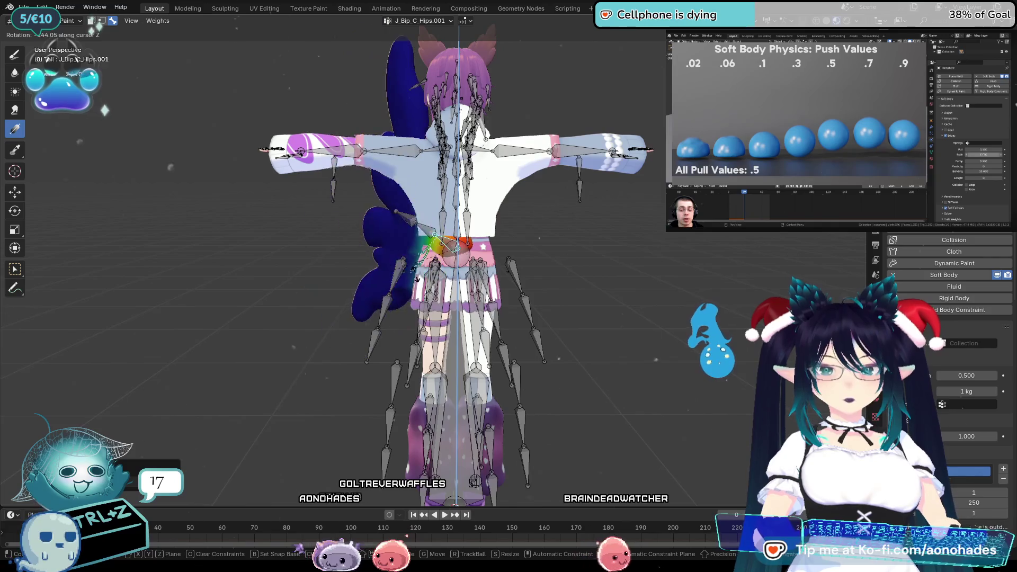
Confirm further test rotations of the hips bone, including one locked to the Z axis
left_click(701, 290)
middle_click_drag(701, 290, 603, 304)
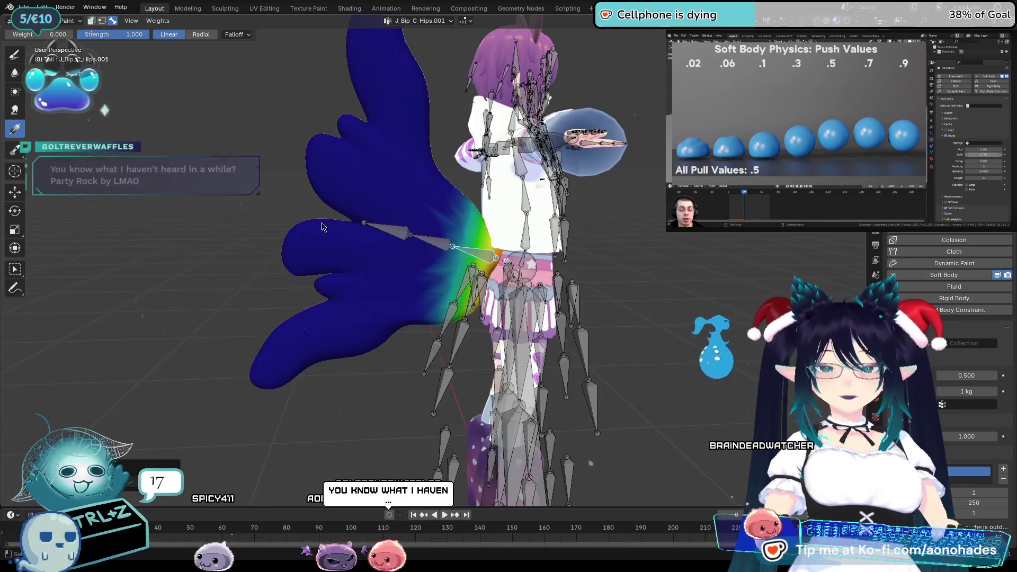
scroll(269, 228, "up", 2)
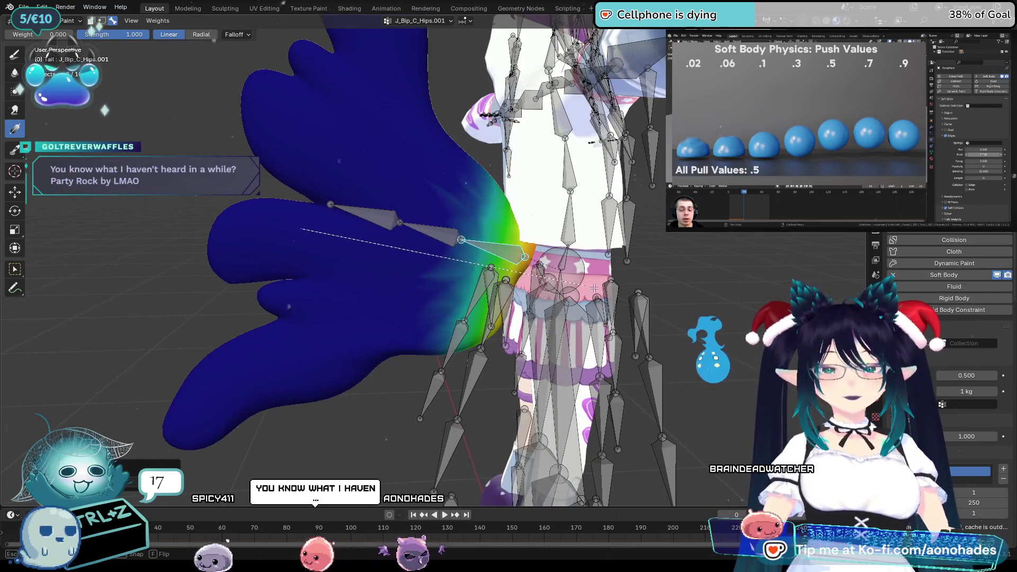
middle_click_drag(590, 286, 596, 304)
key("r")
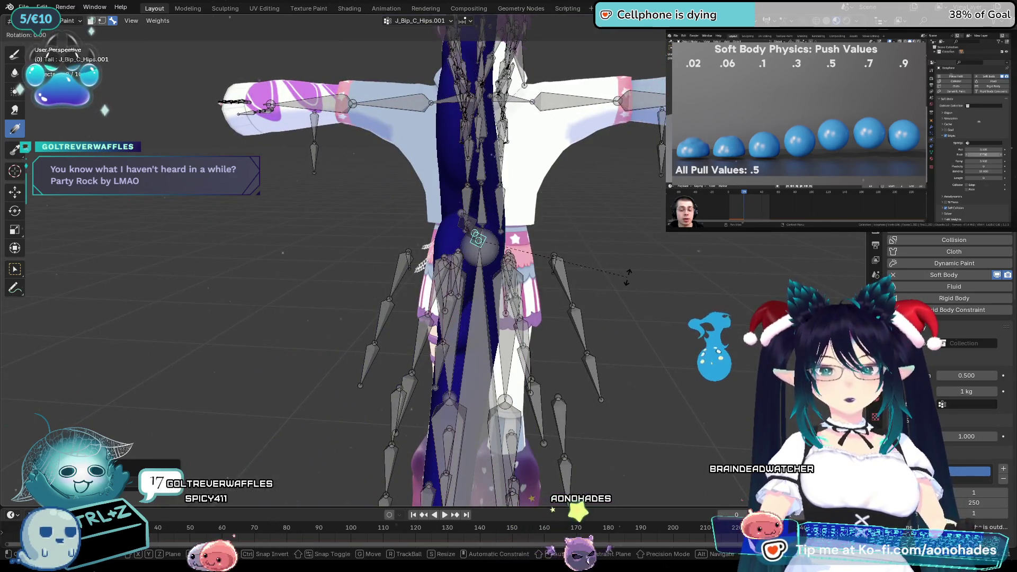
key("z")
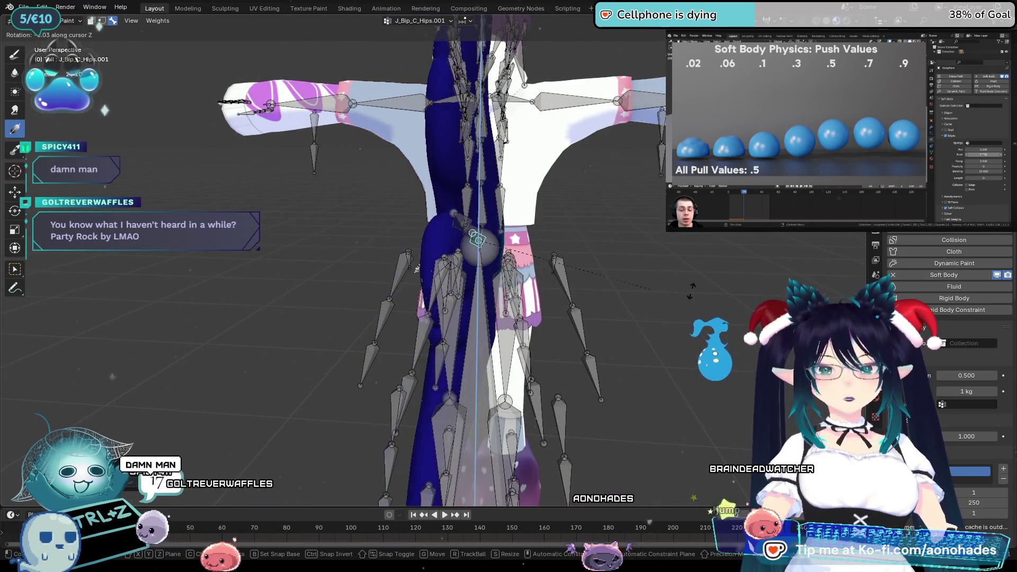
left_click(731, 308)
middle_click_drag(731, 308, 639, 303)
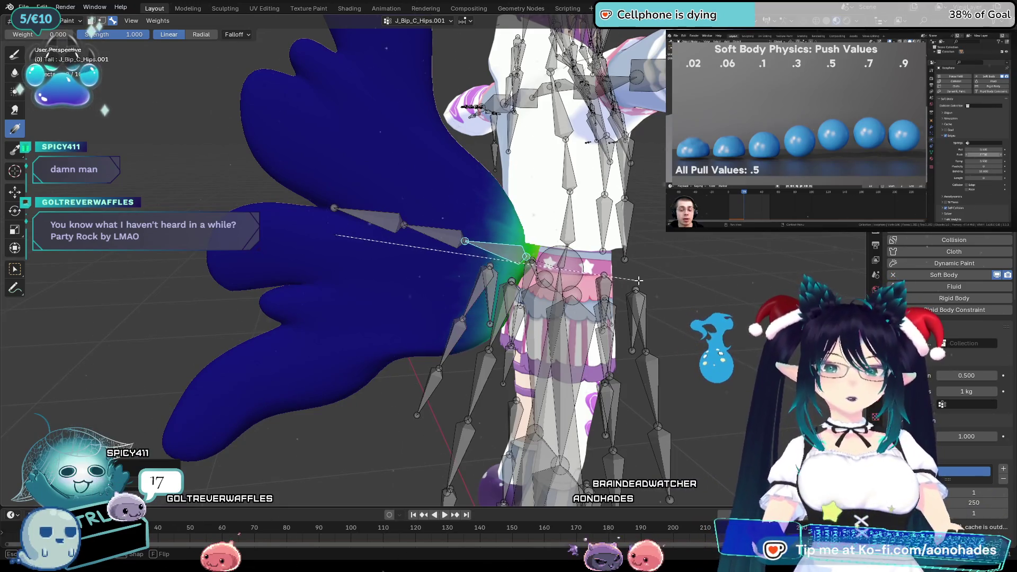
middle_click_drag(431, 284, 583, 286)
key("r")
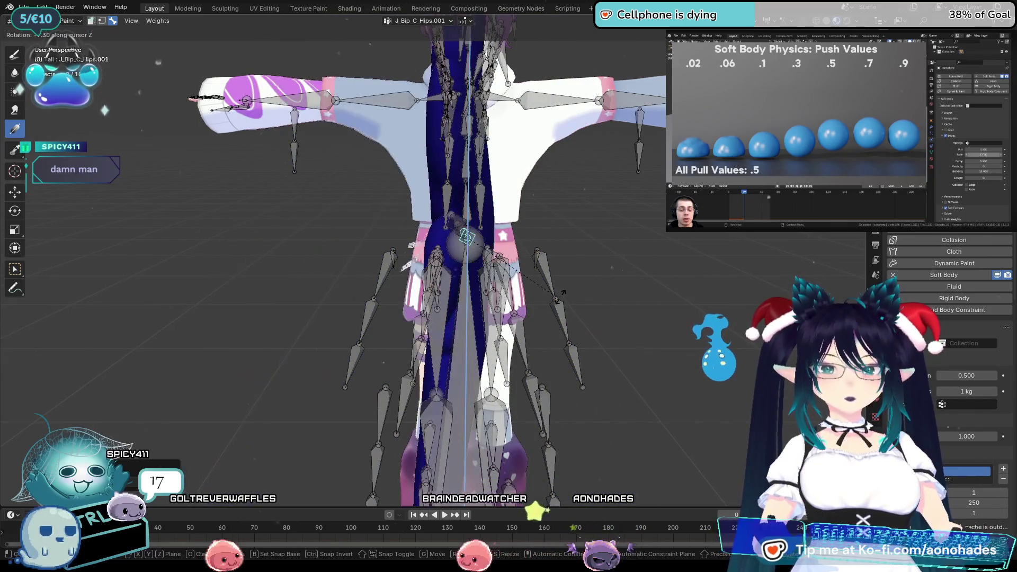
left_click(646, 301)
mouse_move(646, 300)
middle_mouse_down()
mouse_move(503, 297)
mouse_move(529, 239)
mouse_move(429, 261)
mouse_move(529, 212)
mouse_move(520, 265)
mouse_move(582, 293)
middle_mouse_up()
Select the next tail bones, Hips.002 and Hips.003, and cancel test rotations to view their weights
left_click(429, 261, "ctrl")
key("r")
right_click(529, 212)
left_click(453, 241, "ctrl")
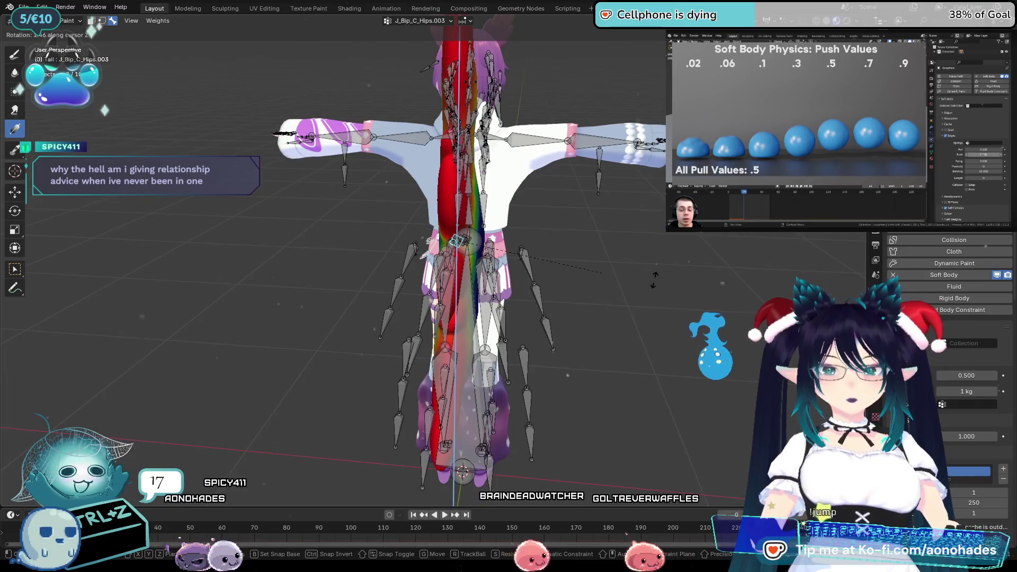
key("r")
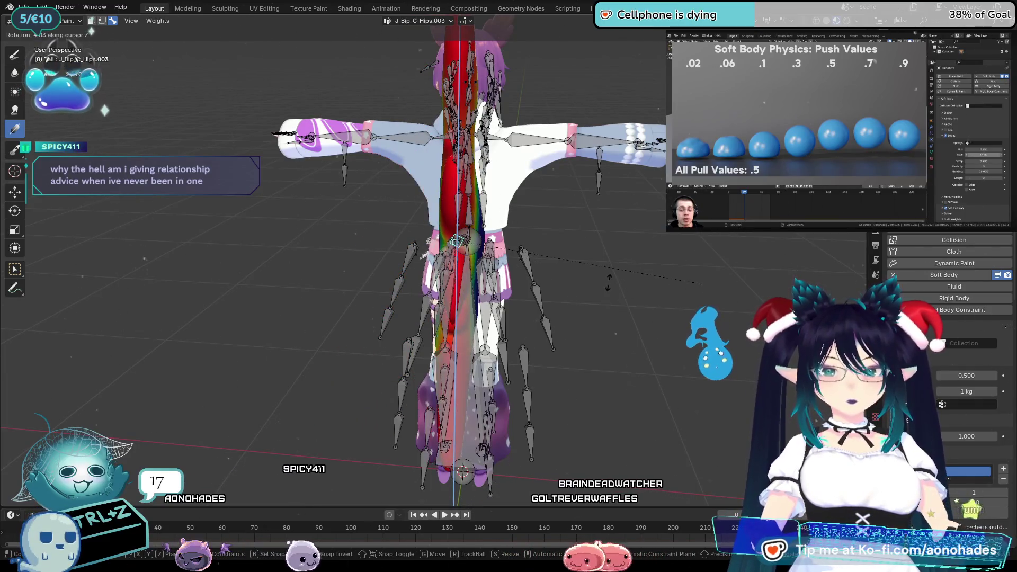
right_click(680, 301)
Leave Weight Paint for Object Mode and look around the character
mouse_move(680, 301)
middle_mouse_down()
mouse_move(696, 309)
mouse_move(594, 291)
middle_mouse_up()
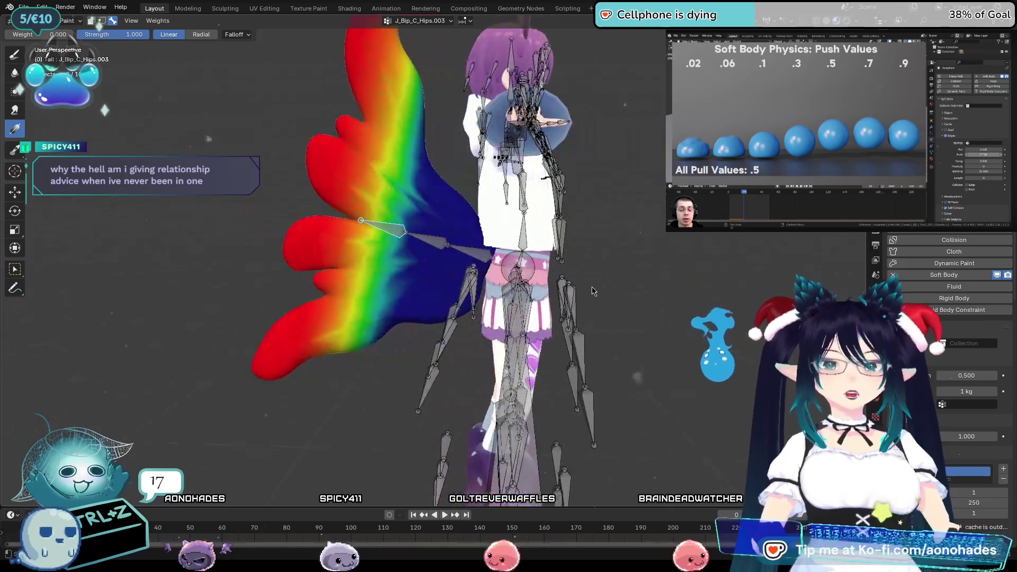
key("ctrl+Tab")
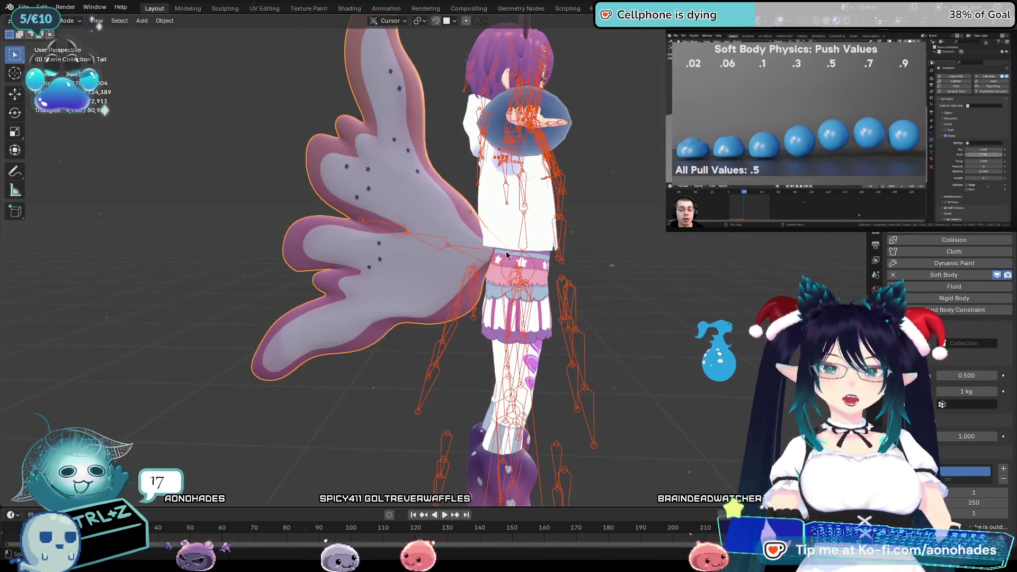
scroll(611, 273, "down", 2)
mouse_move(612, 273)
middle_mouse_down()
mouse_move(629, 272)
mouse_move(627, 284)
middle_mouse_up()
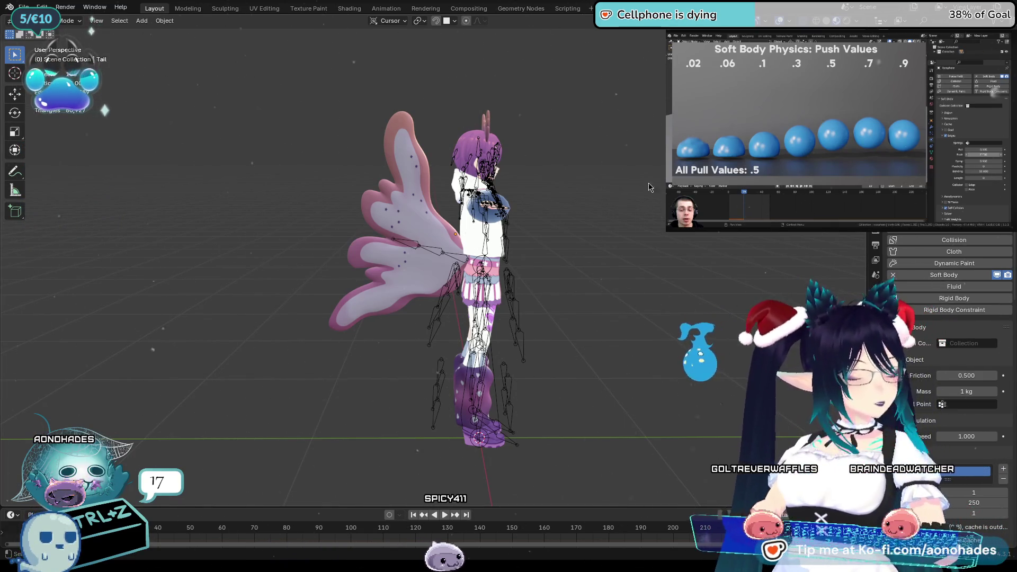
scroll(567, 227, "up", 5)
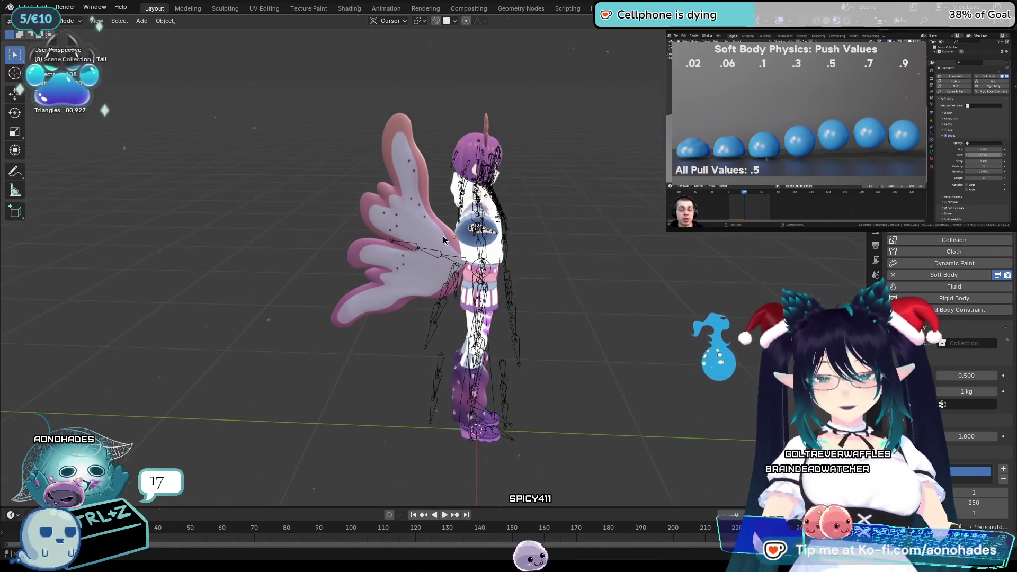
scroll(495, 264, "up", 5)
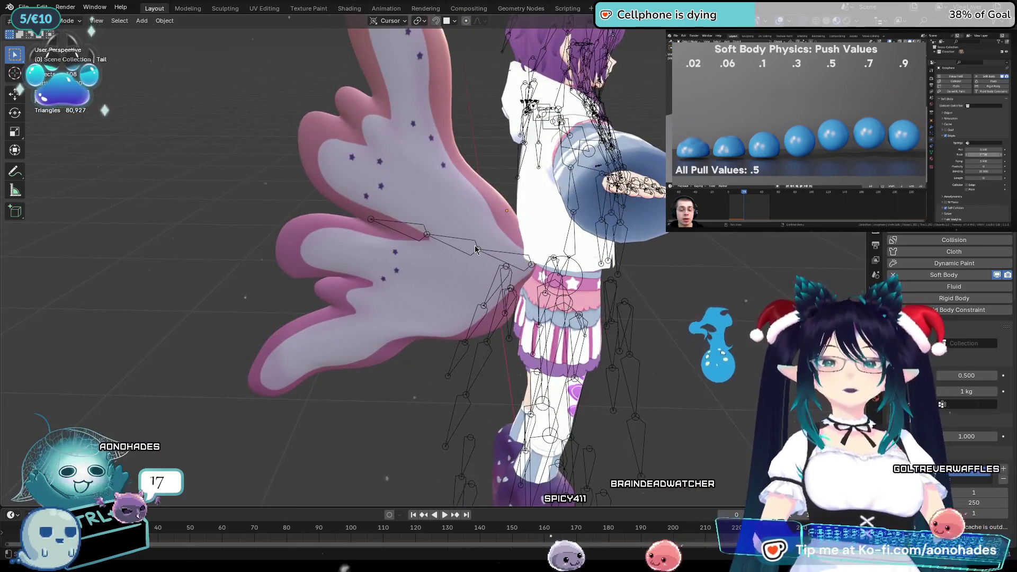
Put Armature.001 into Pose Mode and test-rotate a hips bone
left_click(465, 270)
middle_click_drag(465, 270, 180, 104)
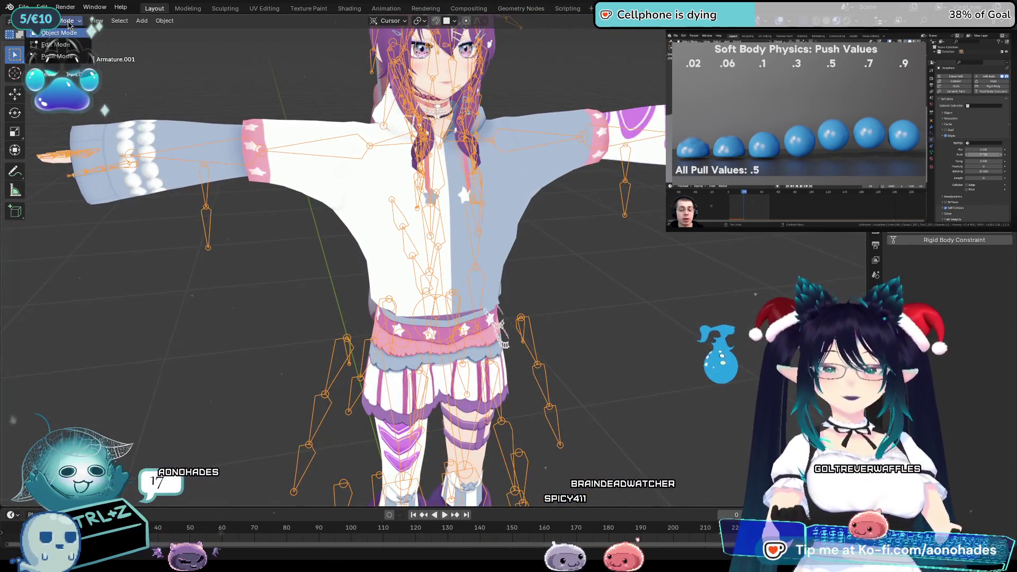
left_click(59, 56)
mouse_move(535, 266)
middle_mouse_down()
mouse_move(503, 319)
mouse_move(511, 349)
mouse_move(429, 336)
middle_mouse_up()
key("r")
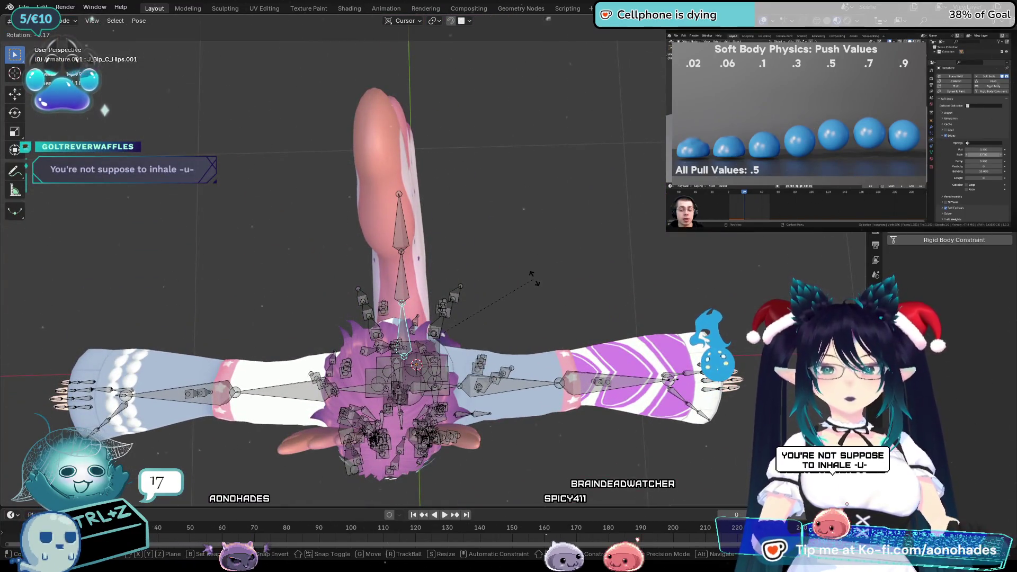
left_click(615, 310)
Undo the rotation so the tail chain stands straight again
right_click(616, 316)
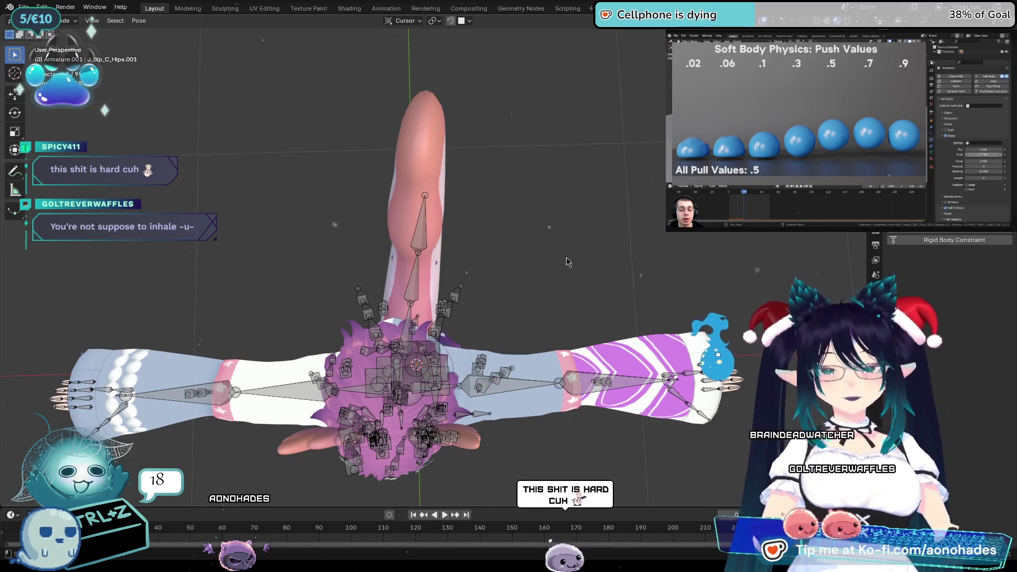
key("ctrl+z")
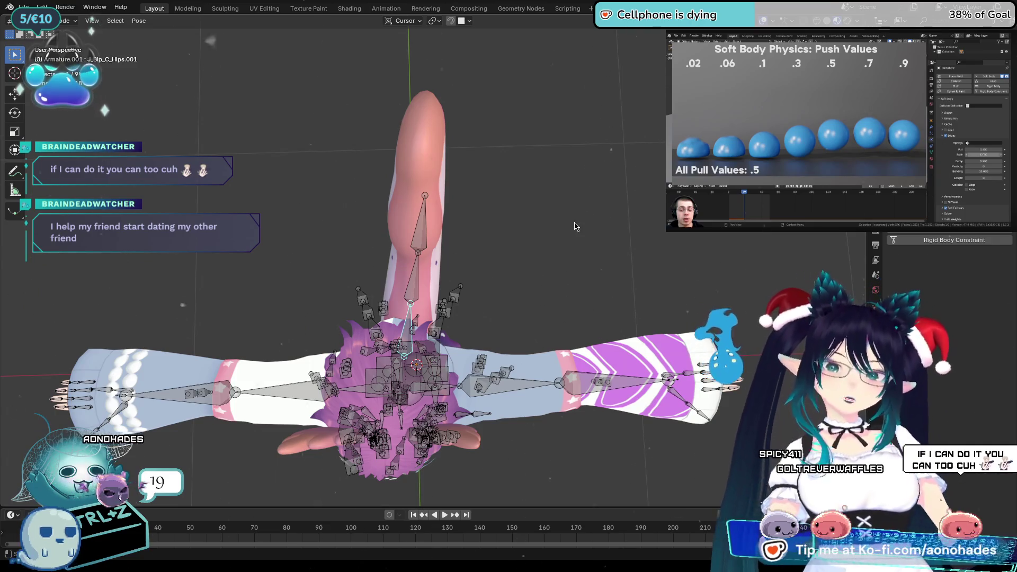
key("ctrl+z")
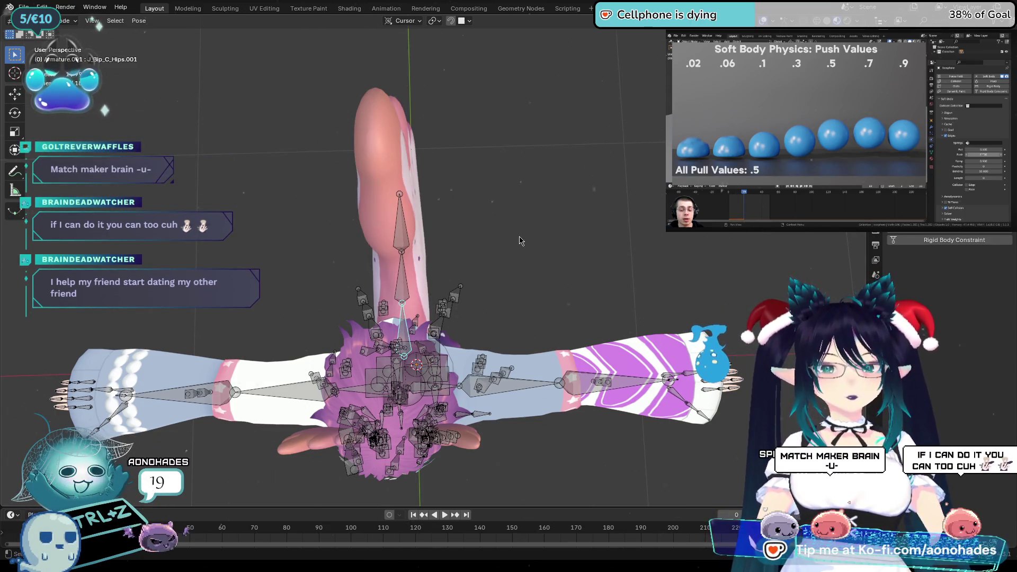
middle_click_drag(514, 290, 546, 274)
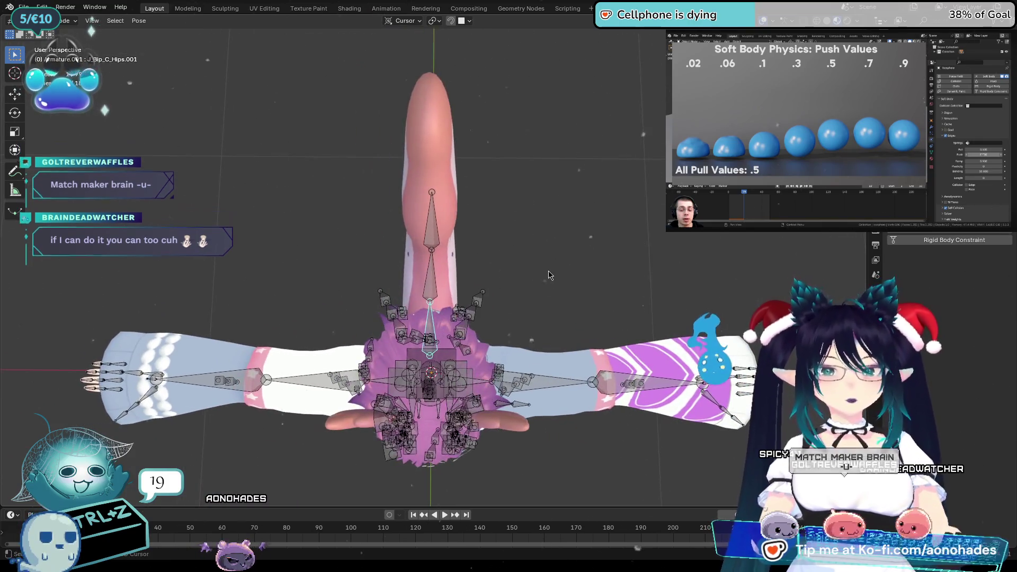
Start playback and swing the tail bone back and forth to test the soft-body wobble
key("space")
key("r")
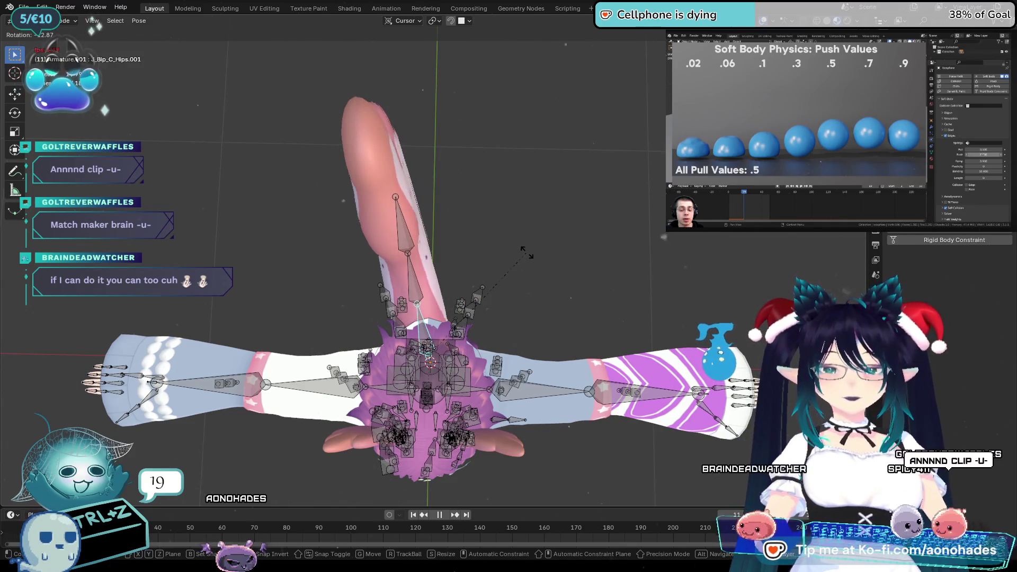
key("Escape")
key("r")
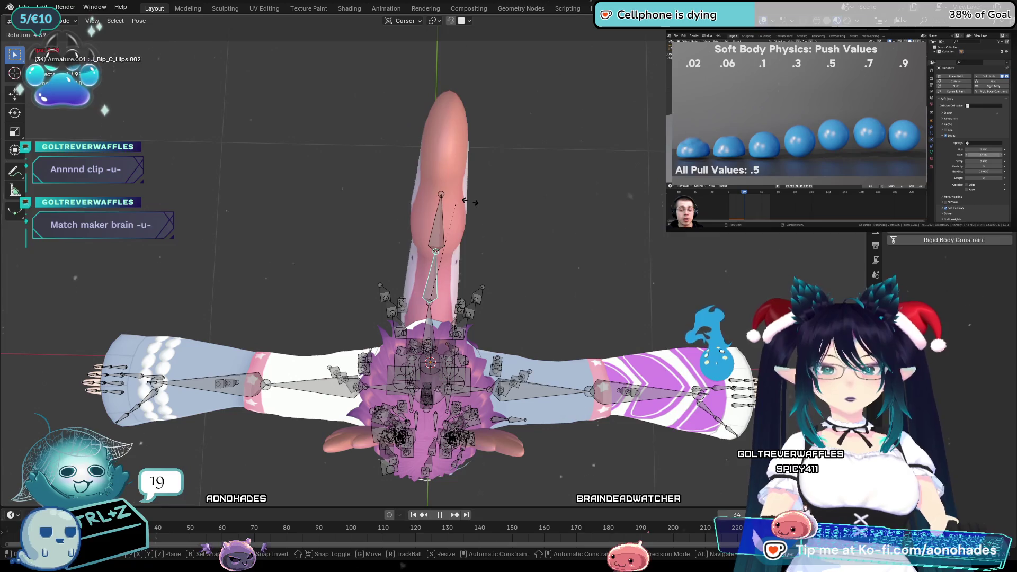
left_click(434, 225)
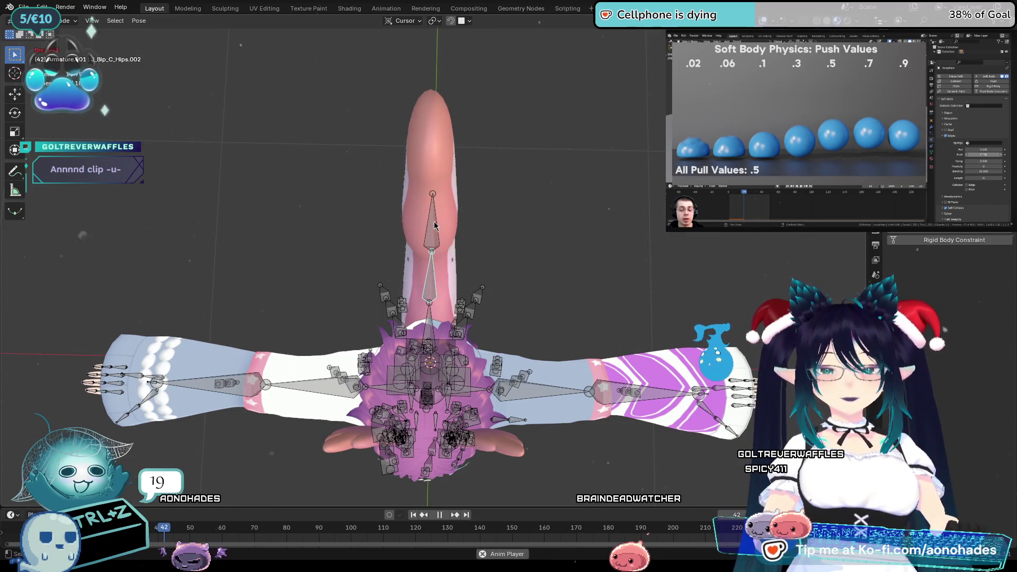
key("r")
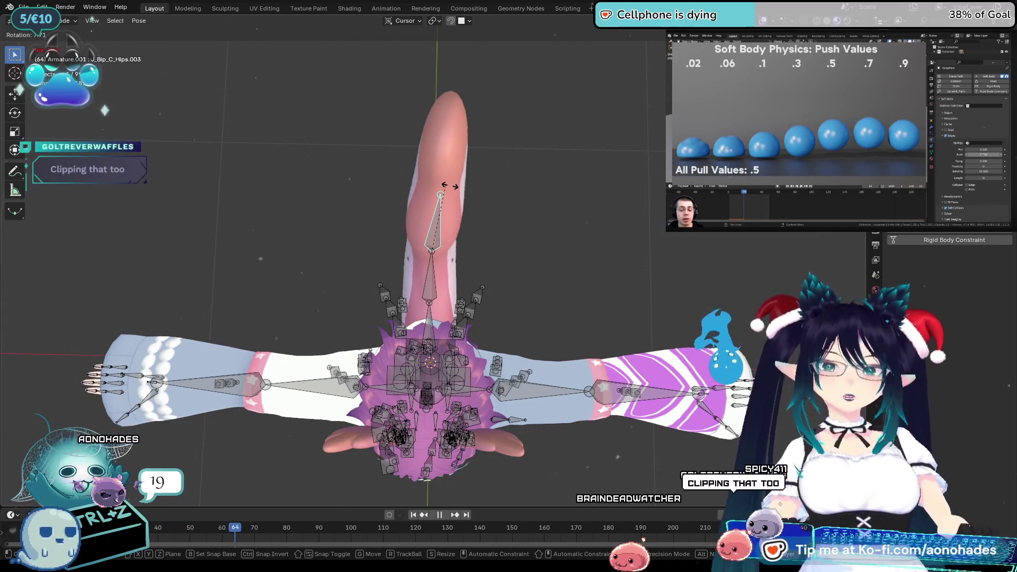
key("Escape")
Swing tail bones Hips.001 and Hips.002 during playback, letting each spring back
left_click(427, 317)
key("r")
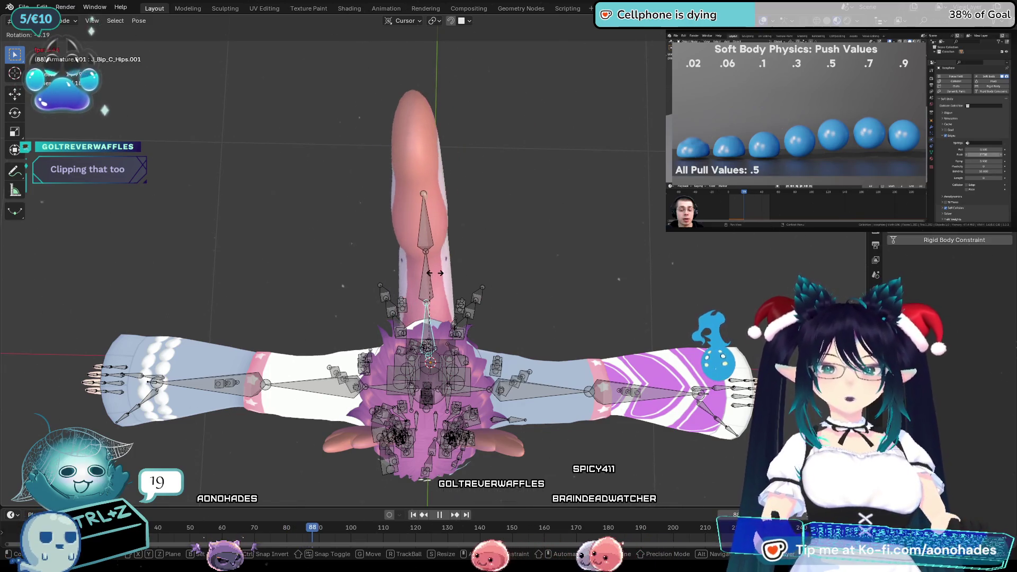
key("Escape")
left_click(433, 276)
key("r")
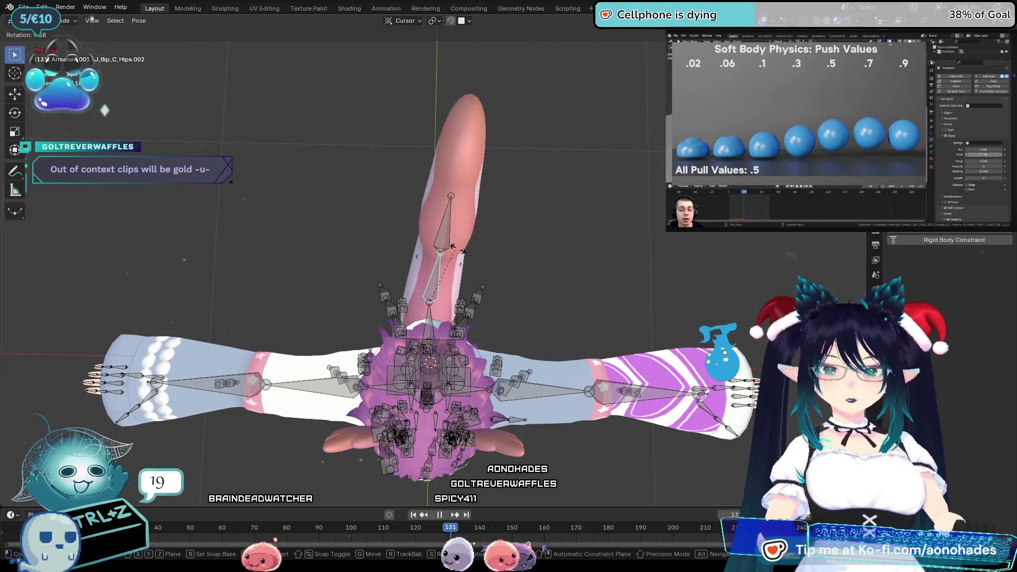
key("Escape")
Rotate Hips.003 and the upper tail bone, leaving it turned -10.1°
left_click(440, 248)
key("r")
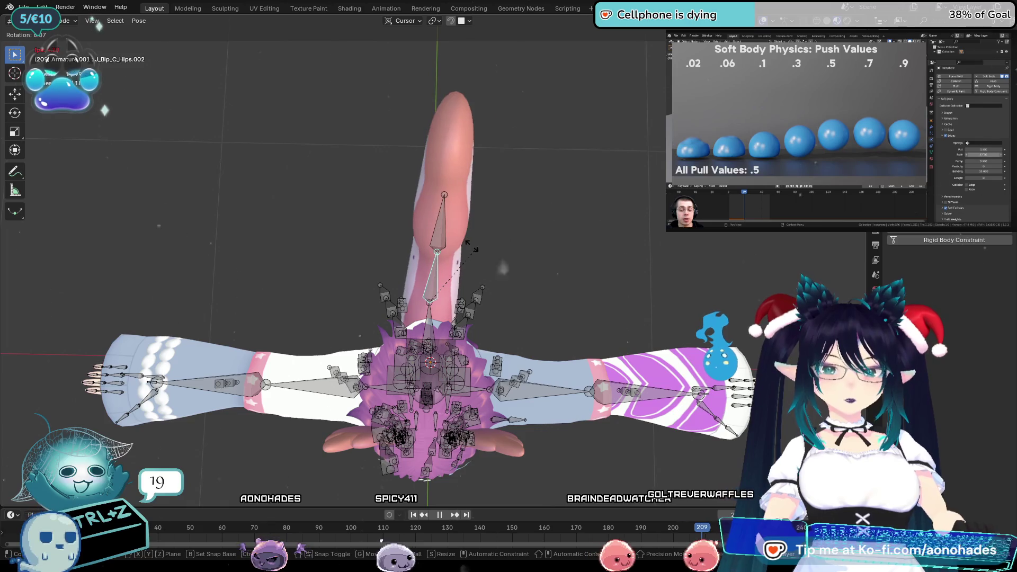
left_click(440, 233)
left_click(440, 233)
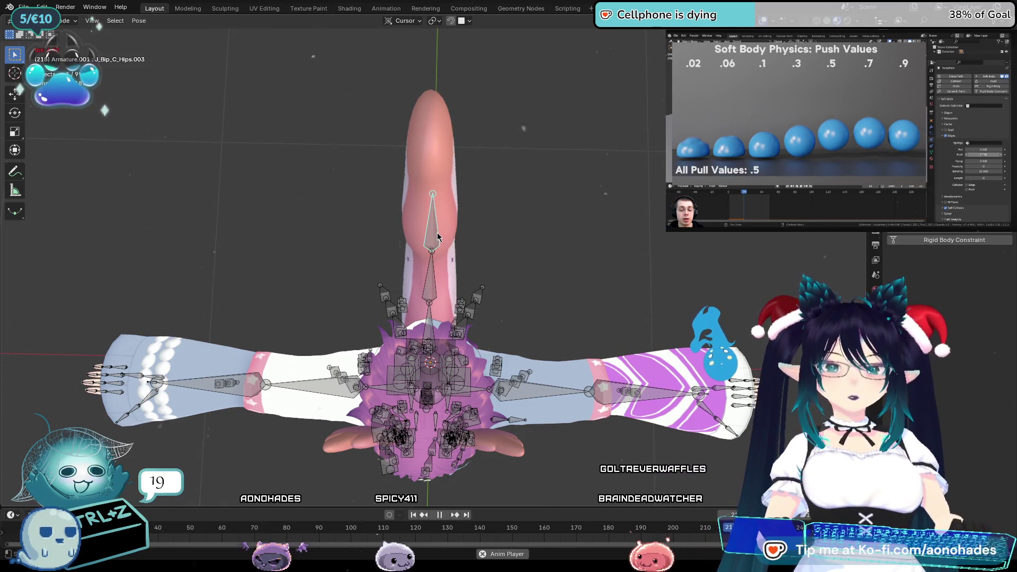
key("r")
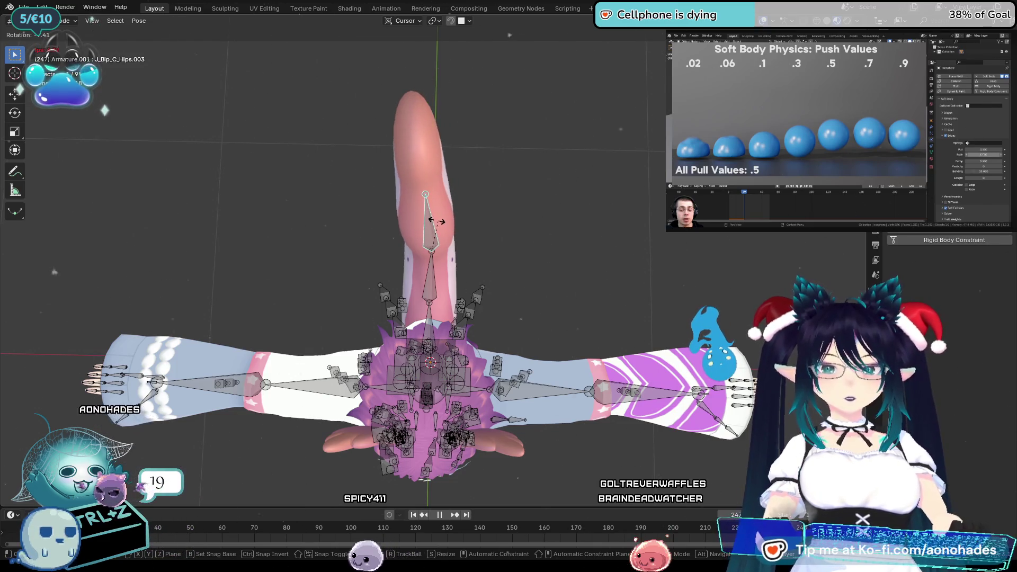
left_click(437, 224)
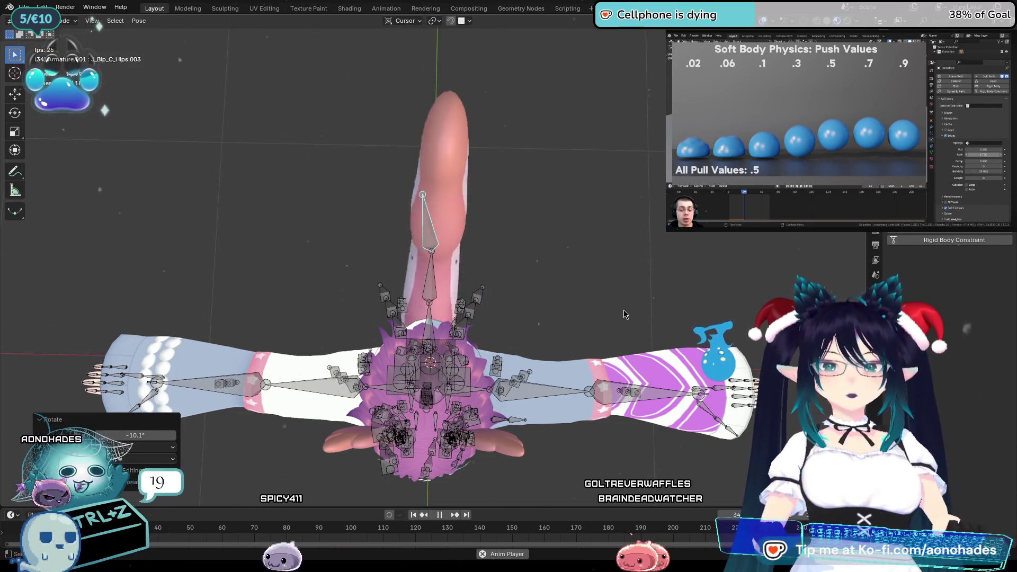
Stop playback at frame 60, view the wings from the side, and return to Object Mode
mouse_move(625, 324)
middle_mouse_down()
mouse_move(607, 253)
mouse_move(491, 262)
mouse_move(612, 288)
mouse_move(574, 306)
middle_mouse_up()
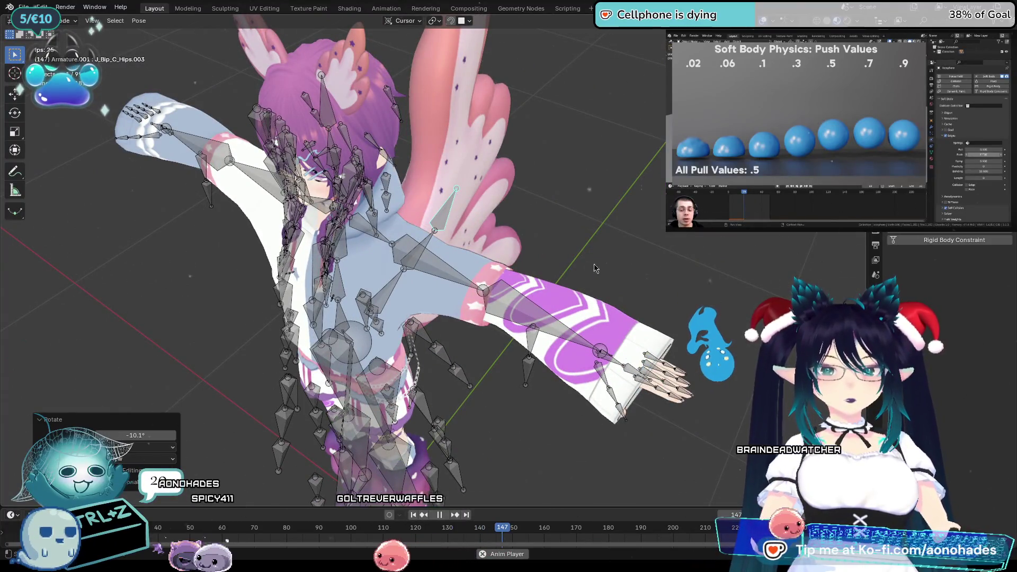
mouse_move(624, 284)
middle_mouse_down()
mouse_move(660, 311)
mouse_move(495, 187)
middle_mouse_up()
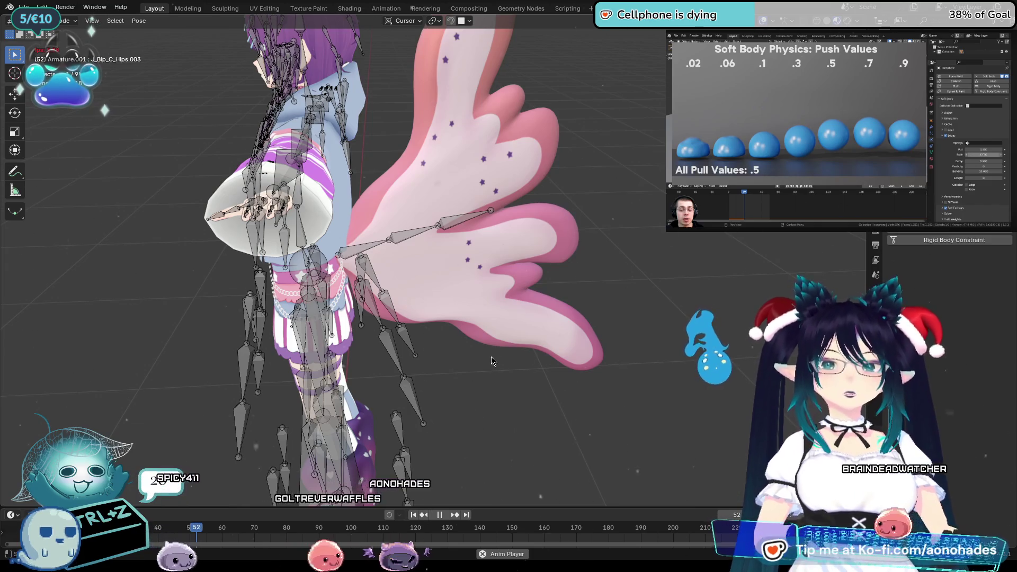
left_click(225, 529)
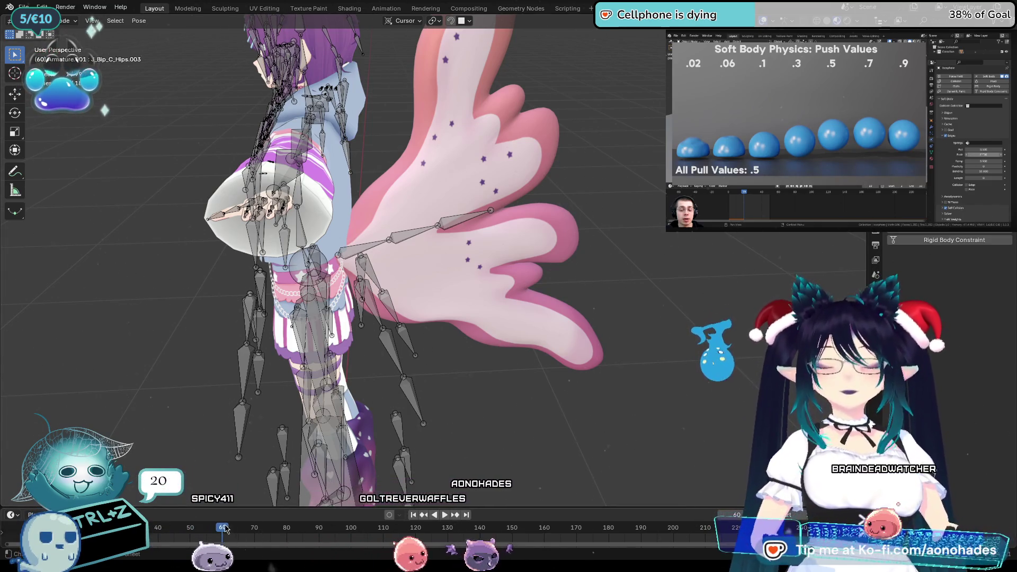
middle_click_drag(522, 401, 485, 372)
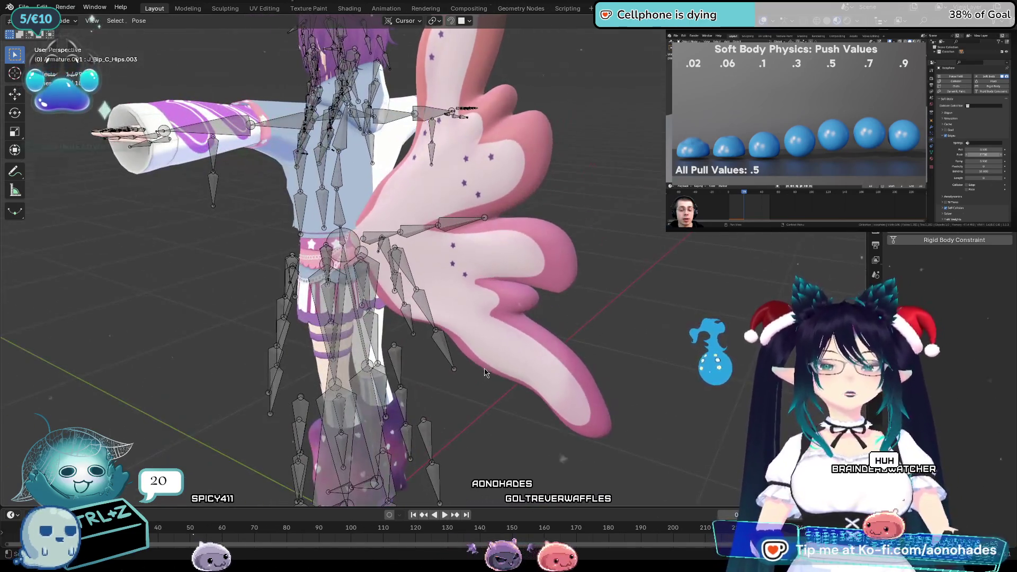
left_click(53, 32)
Bake the tail mesh's soft body cache for all 250 frames (13.6 MiB), then select the armature
left_click(573, 256)
middle_click_drag(562, 260, 573, 256)
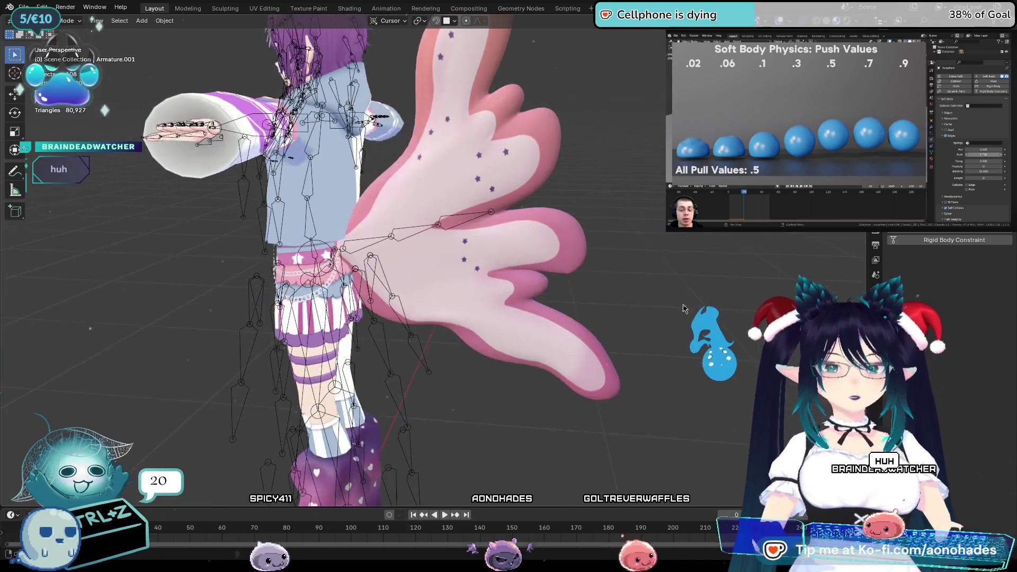
mouse_move(661, 281)
middle_mouse_down()
mouse_move(585, 277)
mouse_move(598, 273)
middle_mouse_up()
scroll(964, 324, "down", 2)
scroll(964, 325, "down", 6)
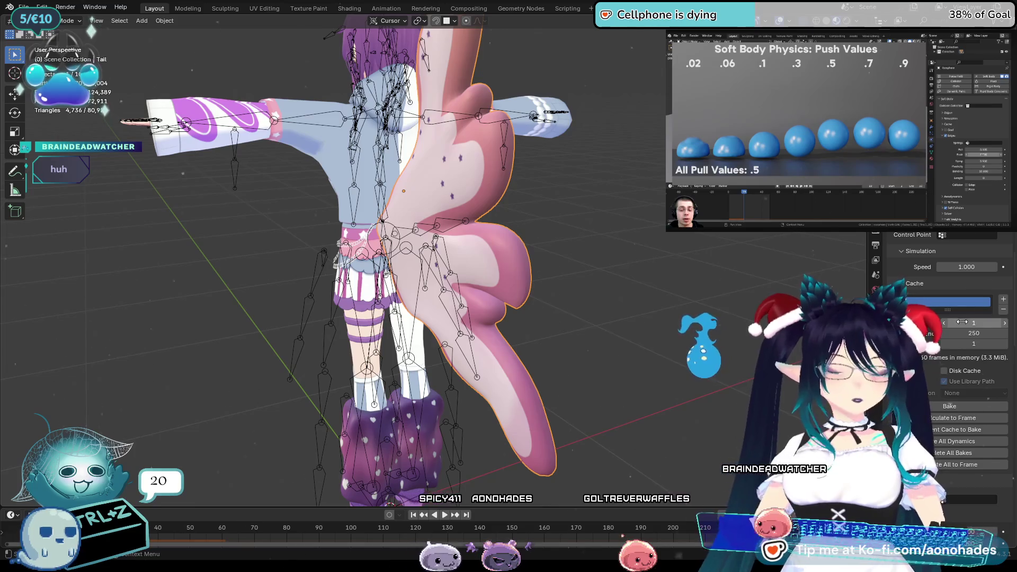
left_click(950, 344)
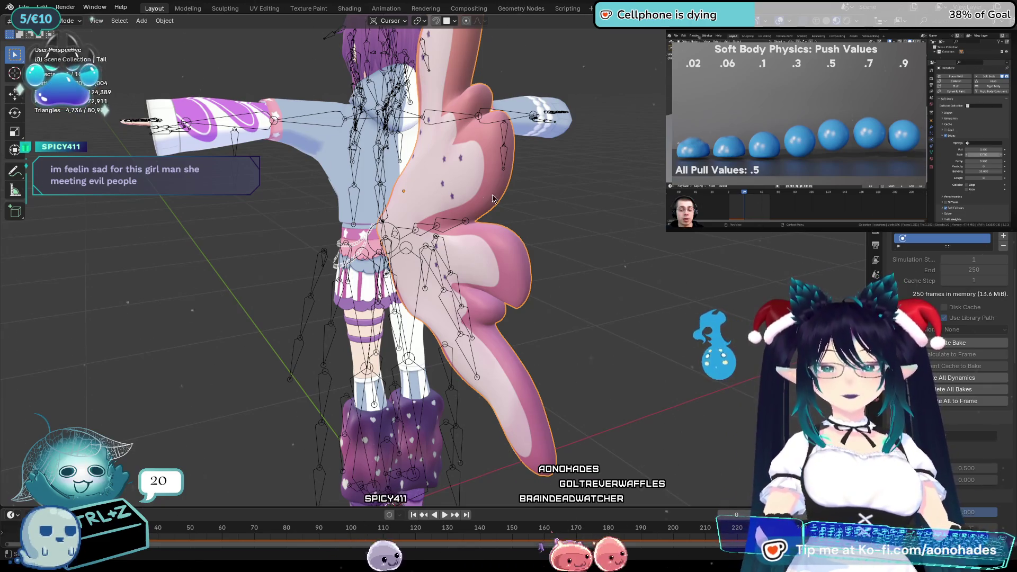
mouse_move(559, 282)
middle_mouse_down()
mouse_move(476, 298)
mouse_move(491, 300)
middle_mouse_up()
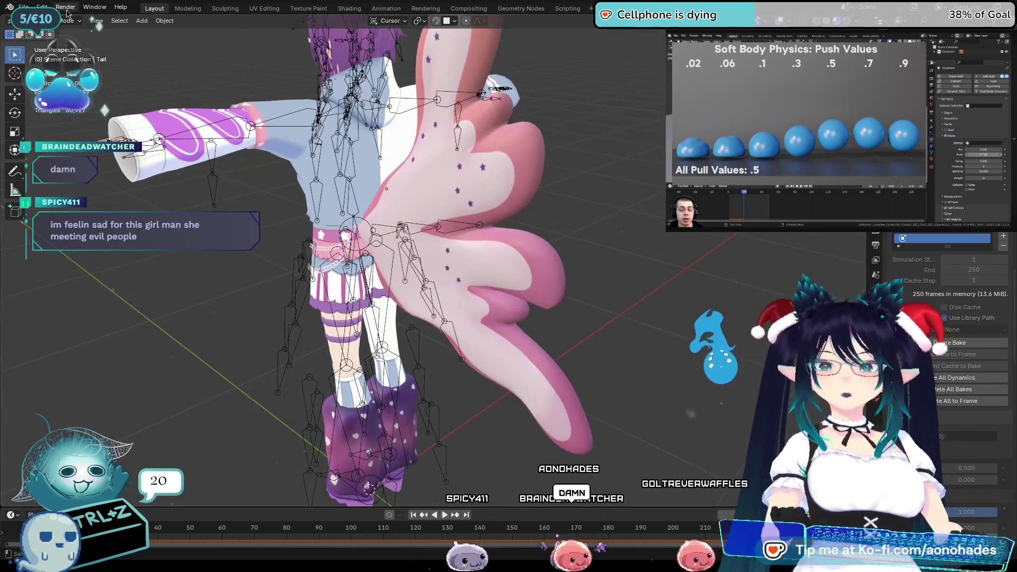
left_click(417, 230)
left_click(417, 235)
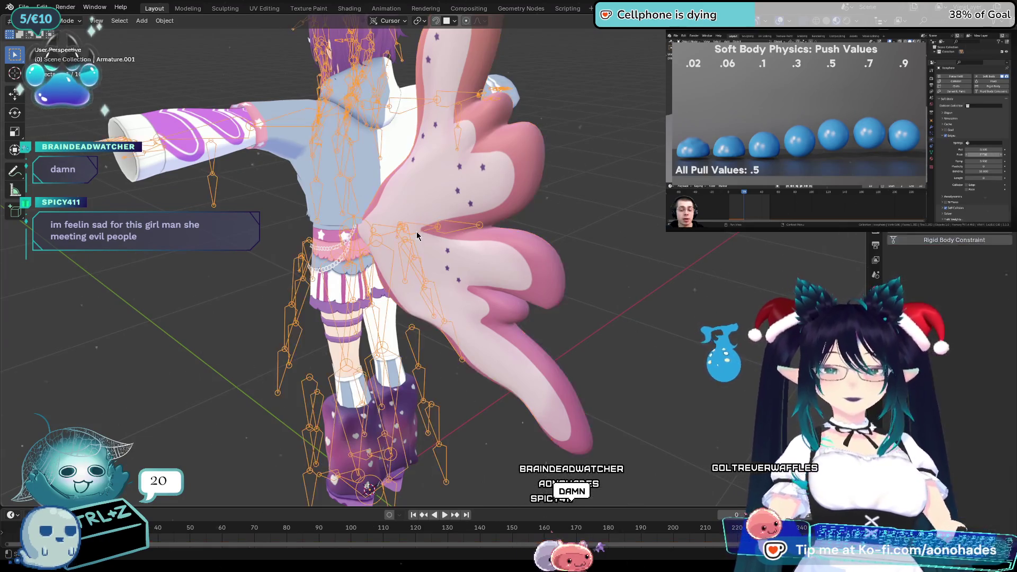
Enter Pose Mode and swing Hips.001 during playback to test the baked tail
left_click(60, 22)
left_click(56, 55)
key("space")
middle_click_drag(435, 222, 434, 316)
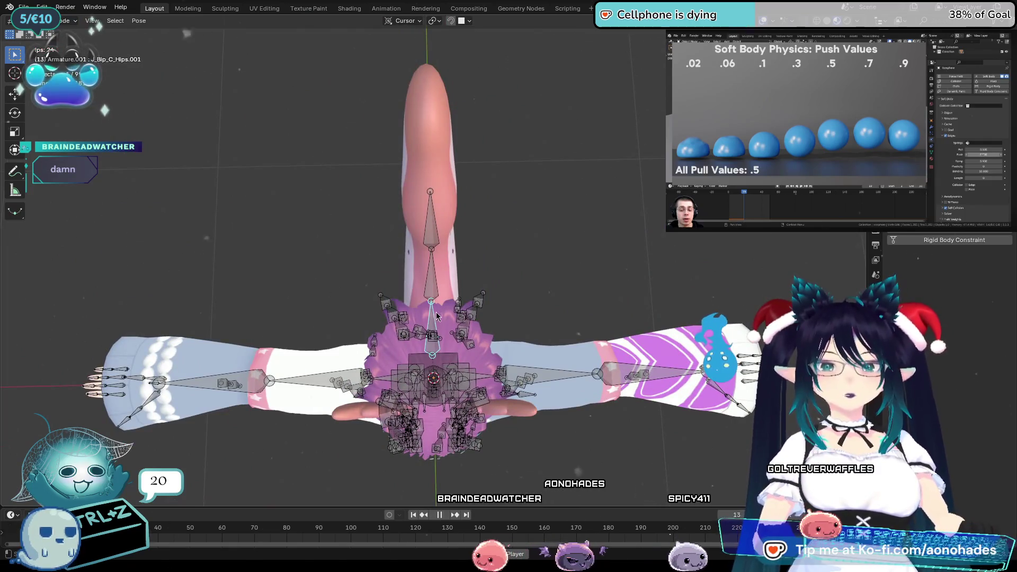
left_click(434, 314)
key("r")
key("Escape")
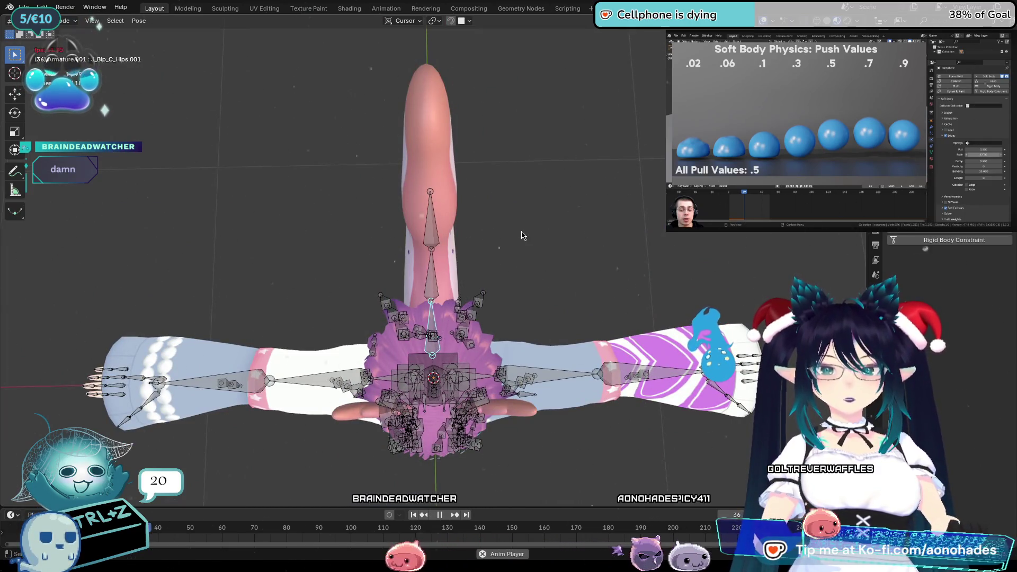
Stop playback, rewind to frame 0, and return to Object Mode in perspective
key("space")
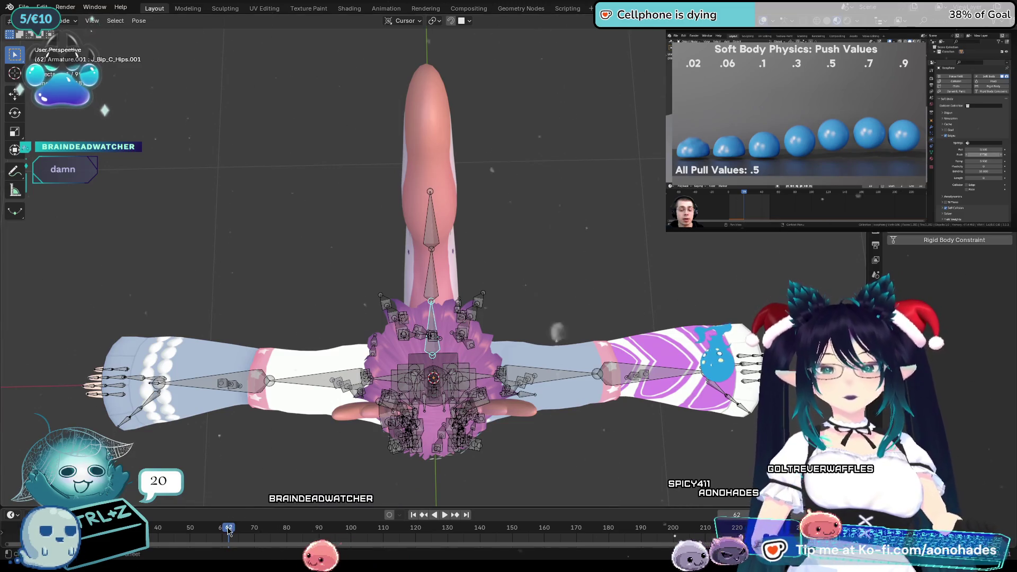
key("shift+Left")
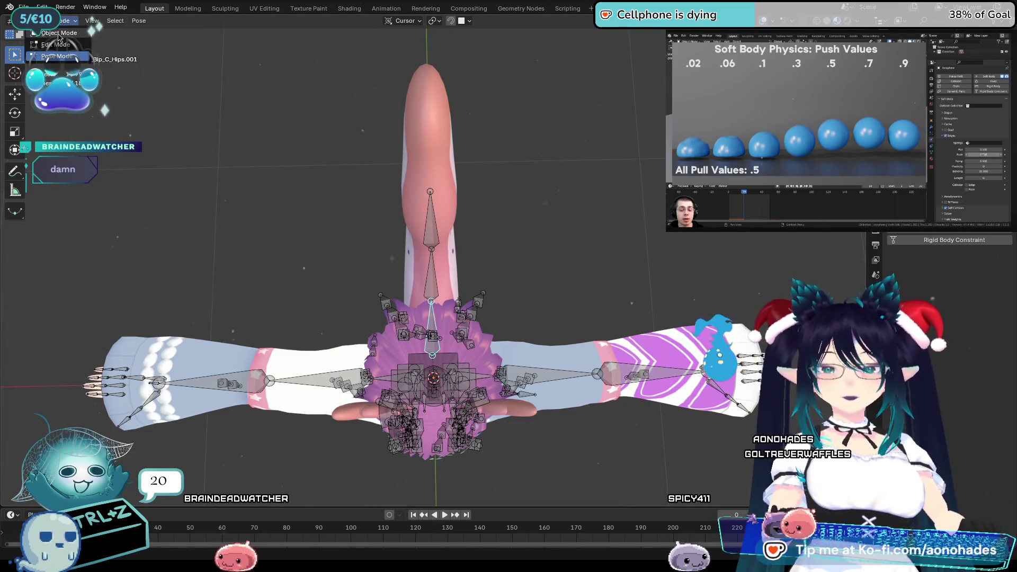
left_click(59, 34)
mouse_move(371, 244)
middle_mouse_down()
mouse_move(549, 246)
mouse_move(634, 276)
middle_mouse_up()
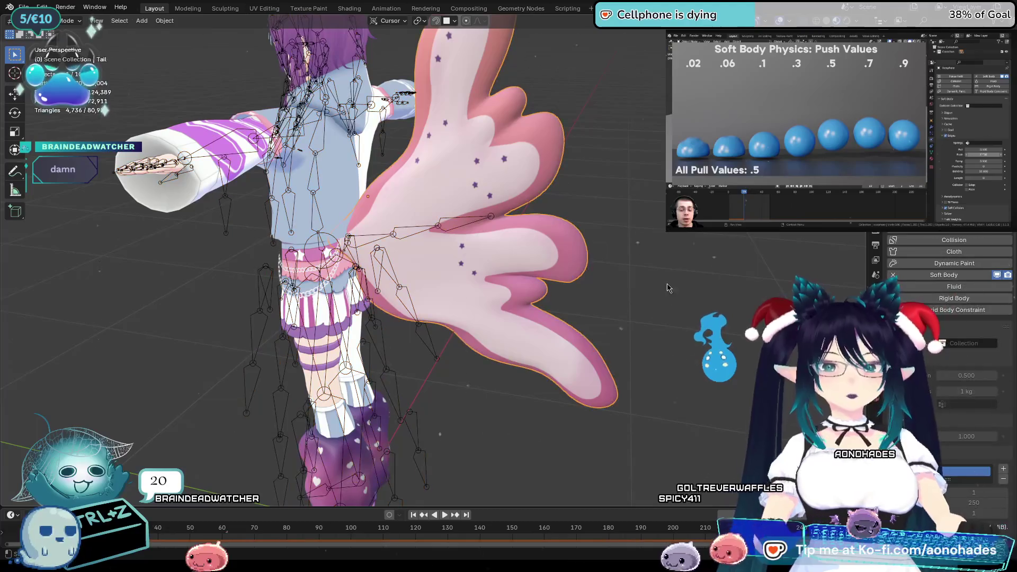
Delete the tail's soft-body bake, deselect everything, and open the File menu
scroll(946, 289, "down", 10)
left_click(948, 299)
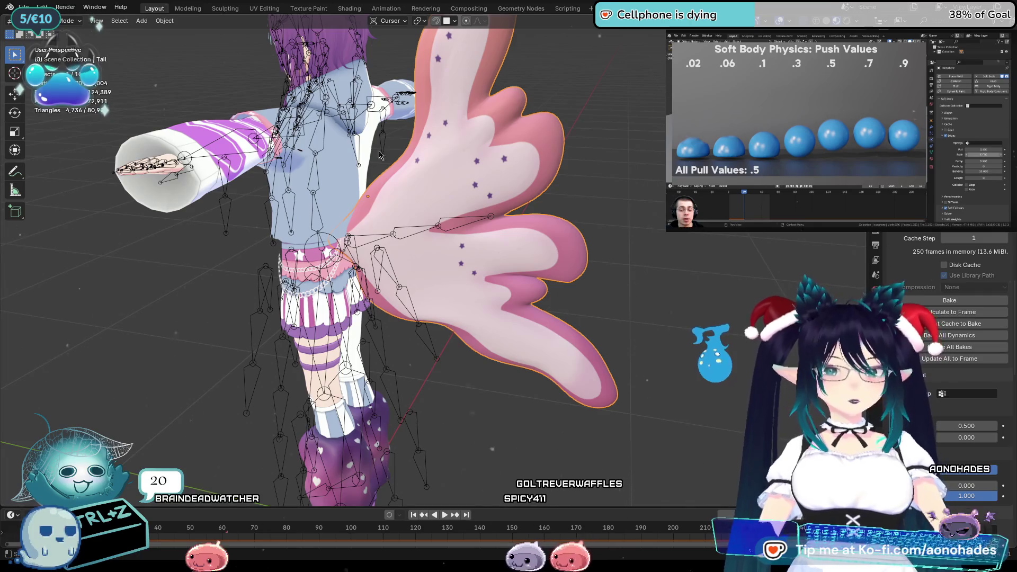
key("alt+a")
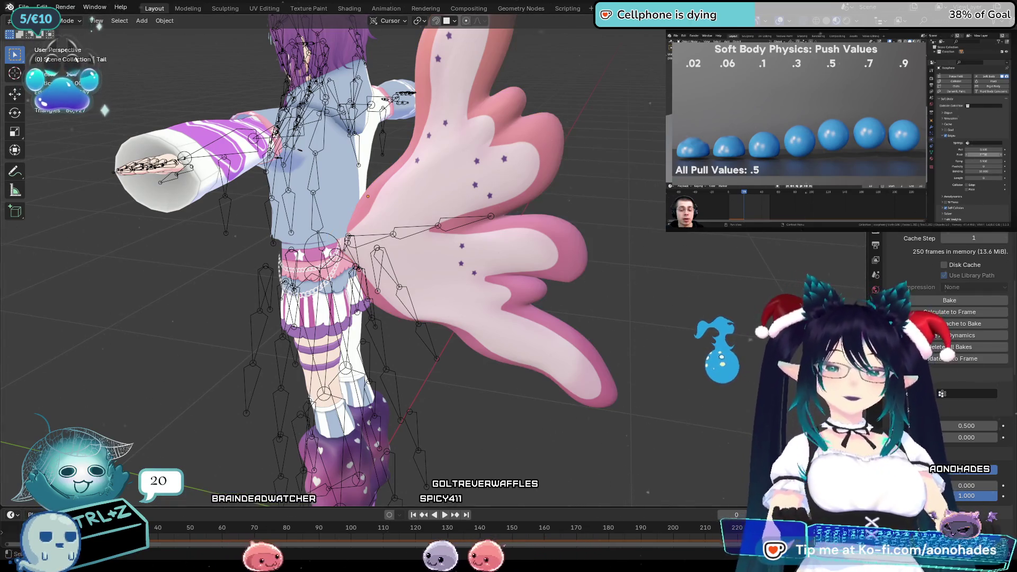
left_click(24, 6)
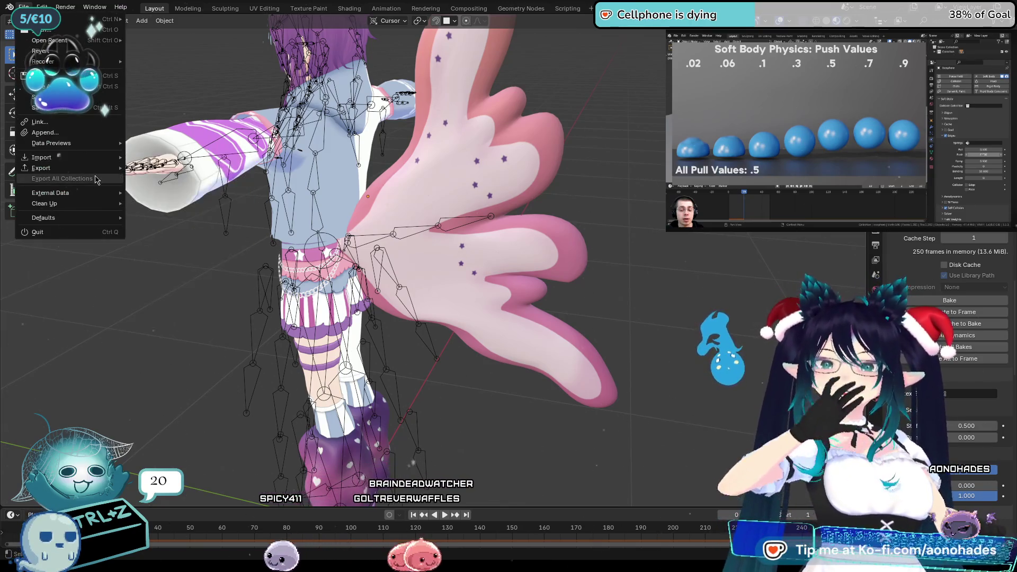
Choose File > Export > VRM (.vrm) for the character
mouse_move(98, 171)
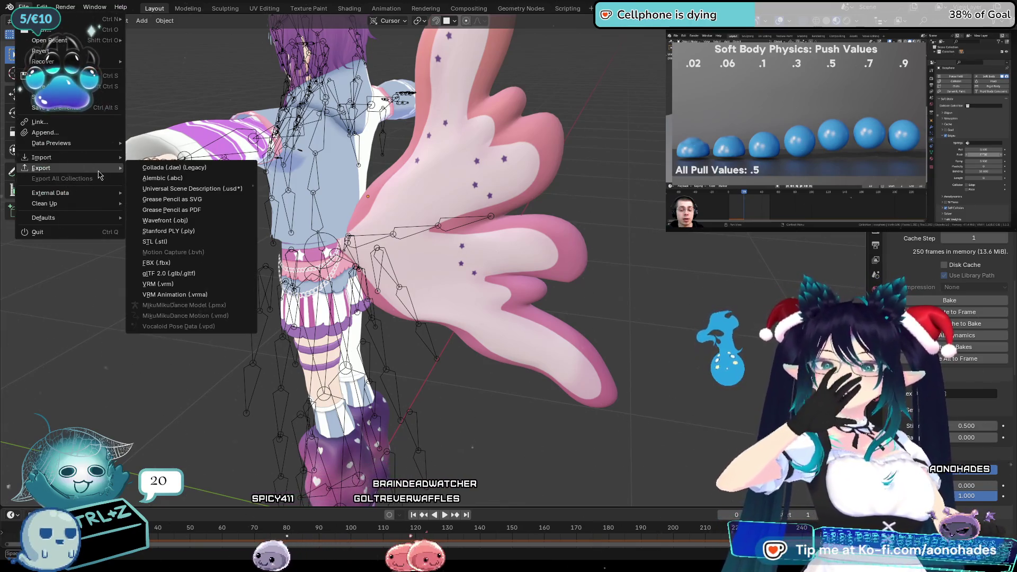
left_click(215, 288)
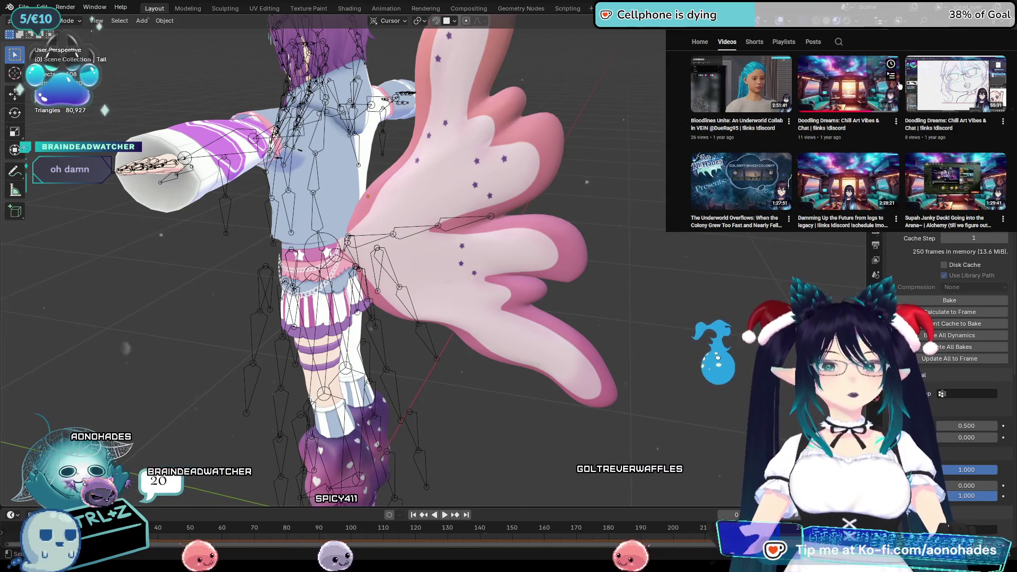
Browse the channel's older uploads and play the City Tales: Medieval Era past stream
scroll(1013, 118, "down", 1)
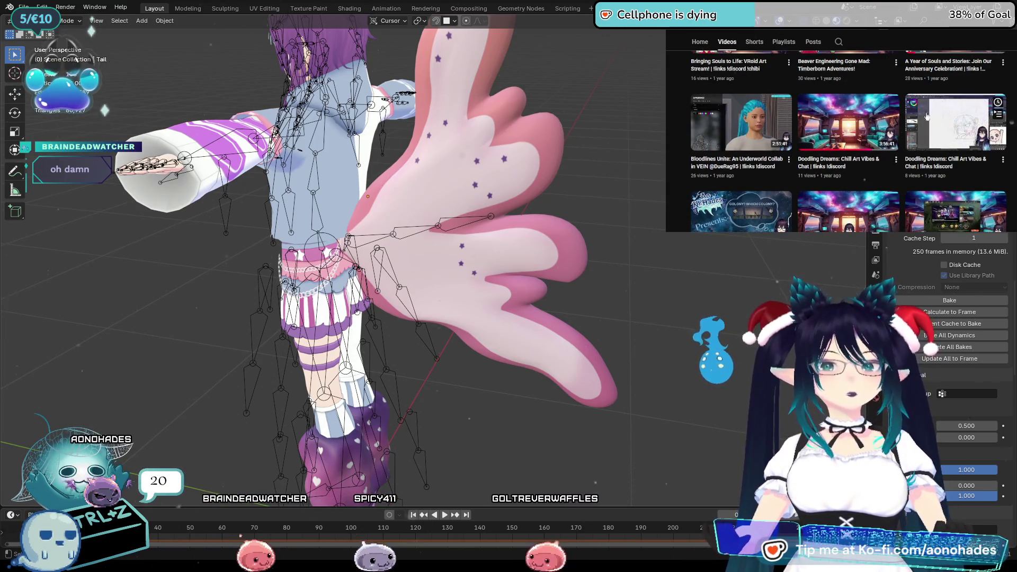
scroll(1015, 121, "up", 2)
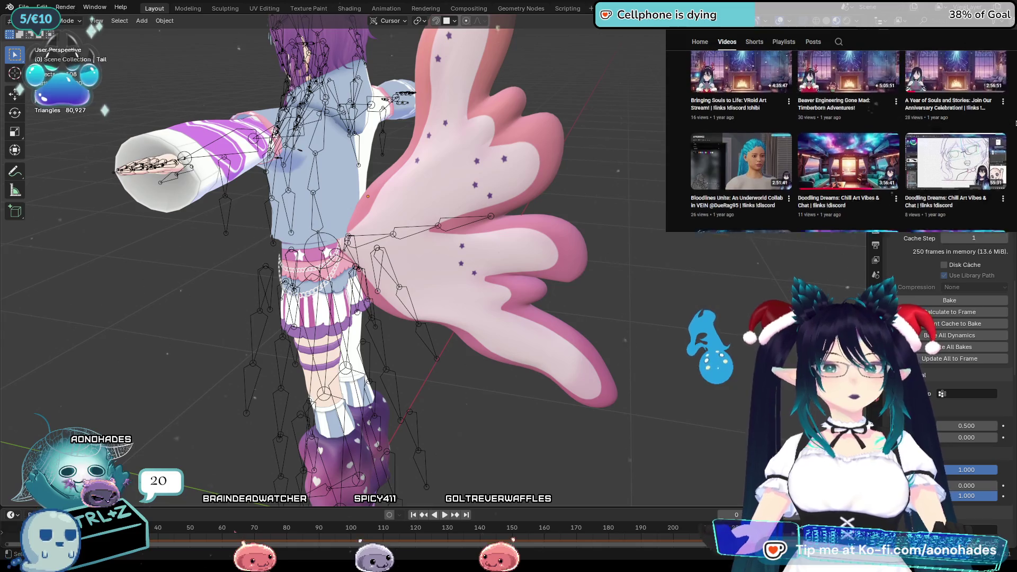
scroll(1015, 121, "up", 2)
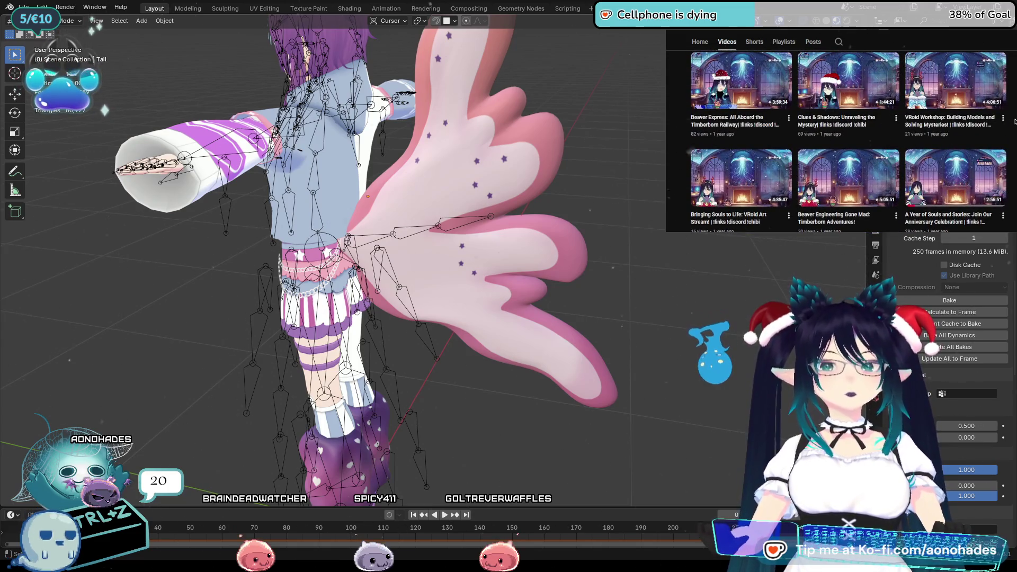
scroll(1015, 121, "up", 1)
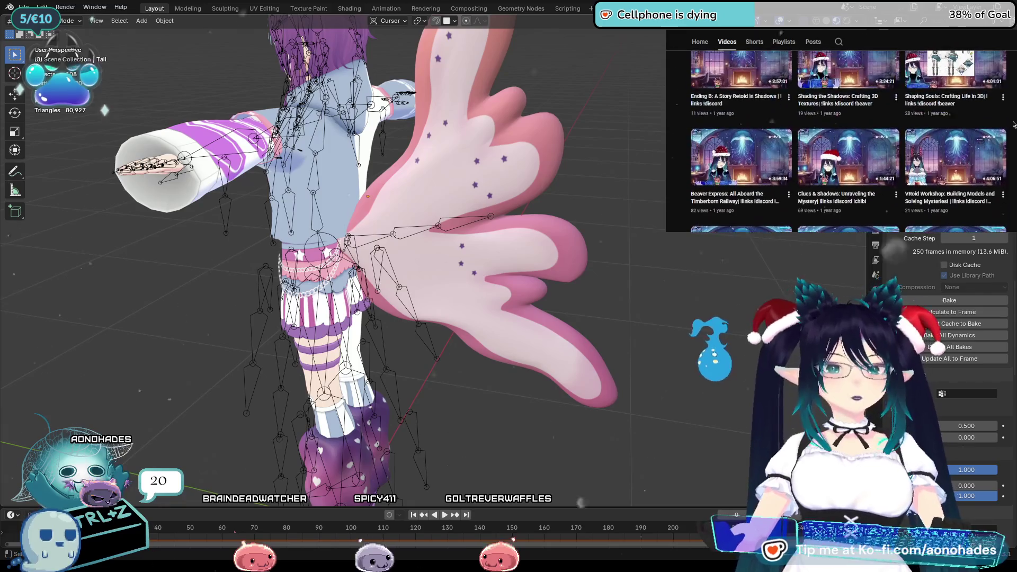
scroll(1004, 132, "down", 1)
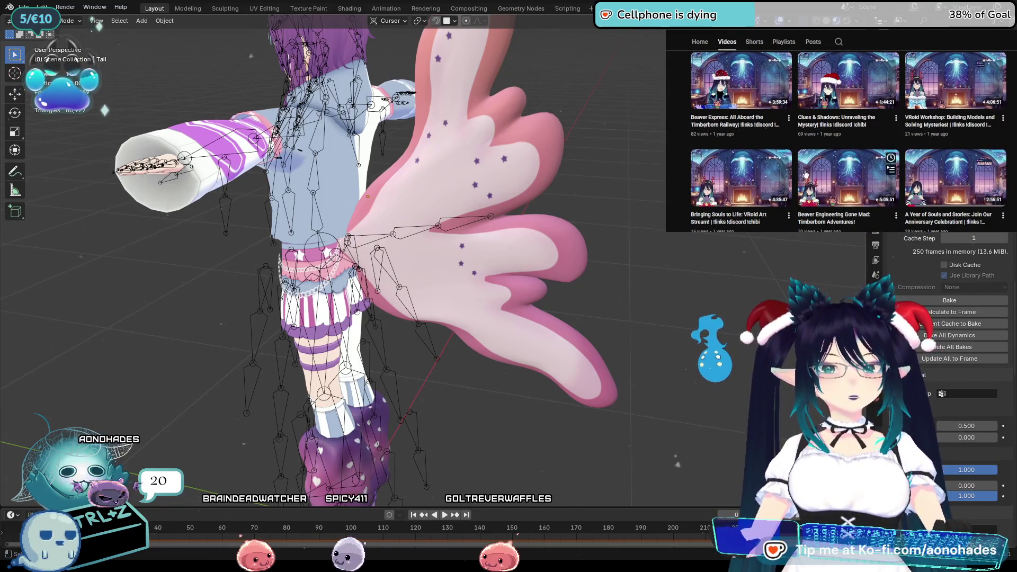
scroll(774, 206, "up", 10)
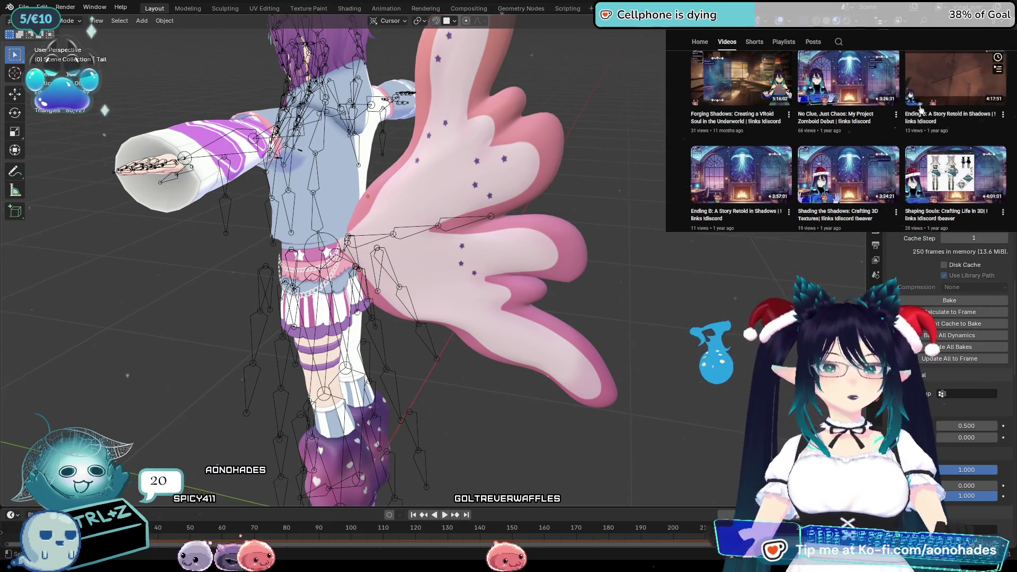
scroll(900, 159, "up", 5)
scroll(900, 169, "up", 2)
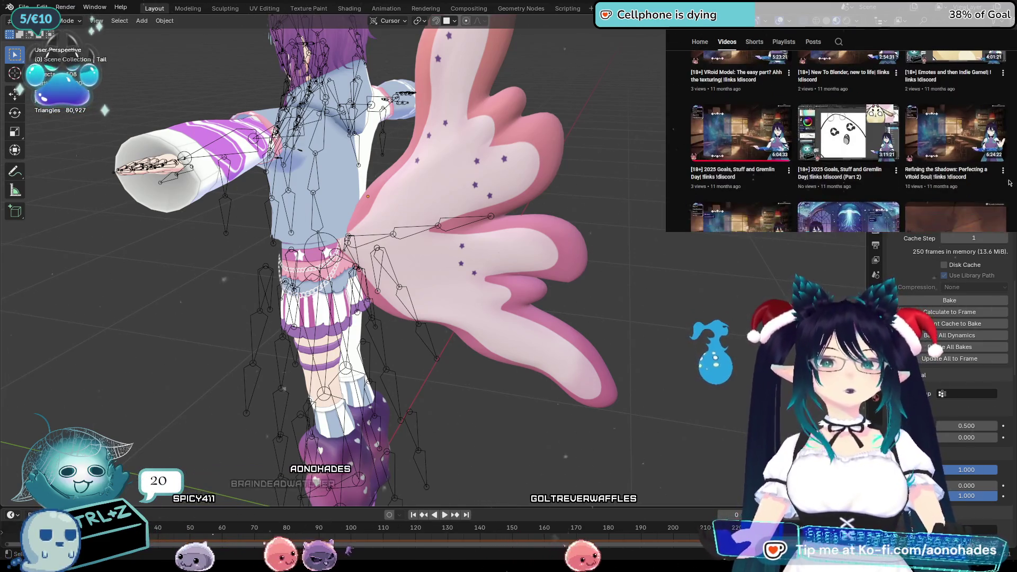
scroll(872, 185, "down", 1)
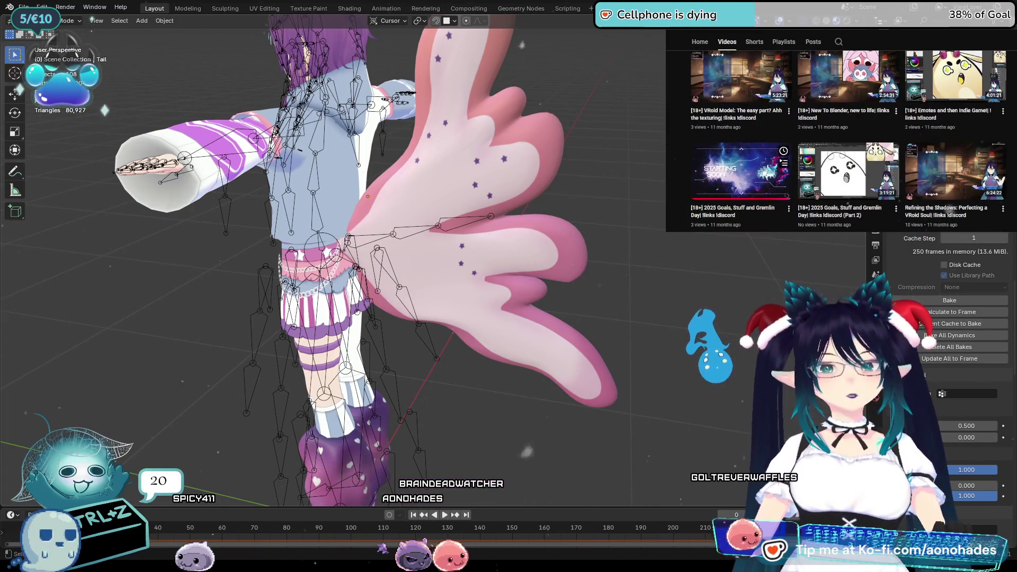
scroll(739, 184, "up", 2)
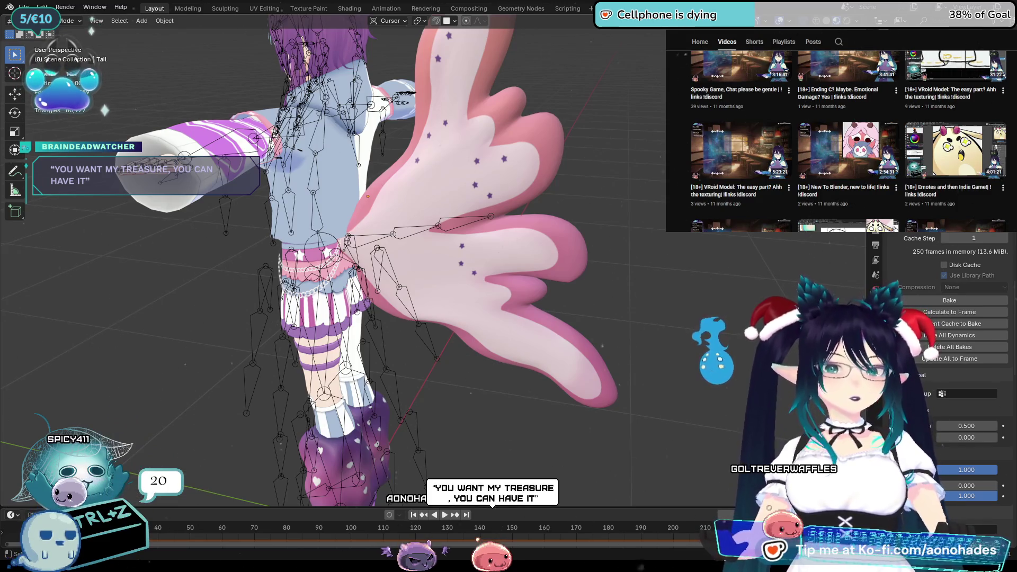
scroll(847, 140, "up", 2)
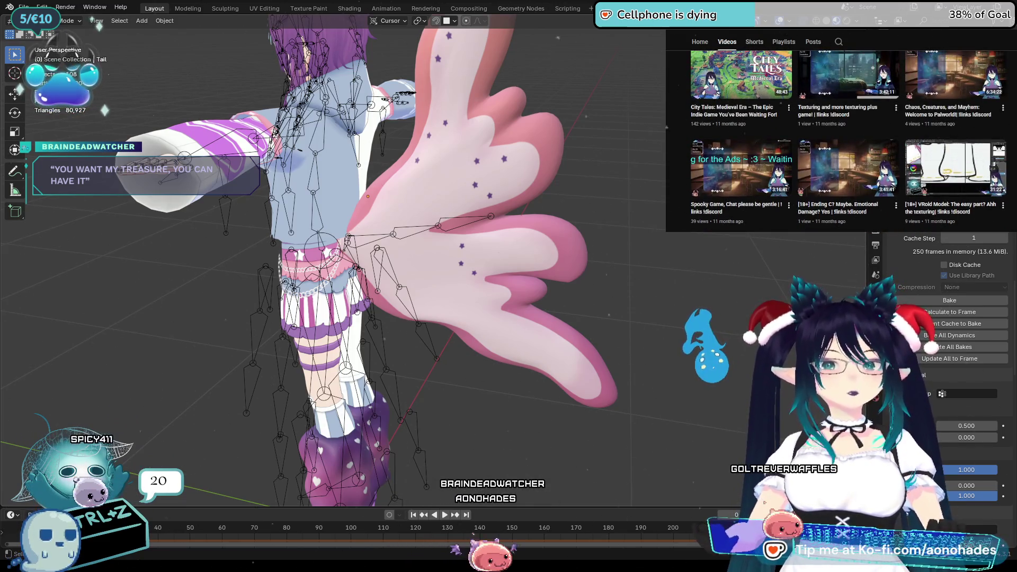
scroll(958, 161, "up", 2)
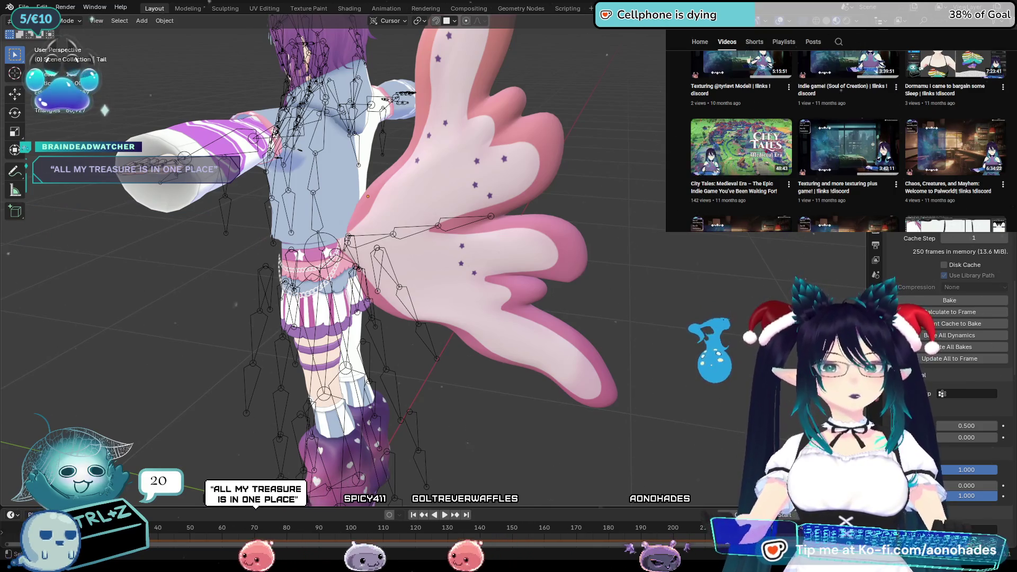
left_click(742, 155)
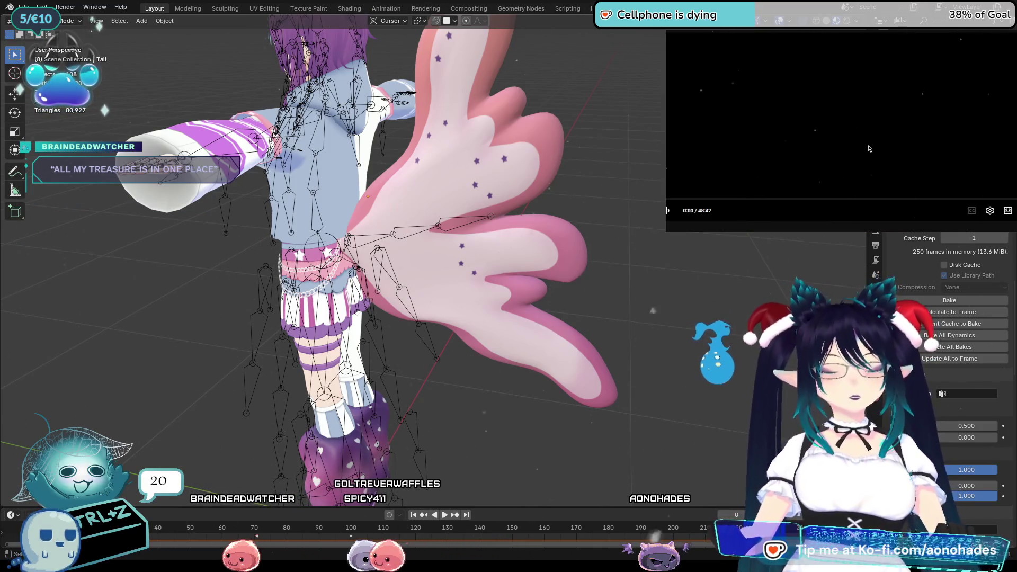
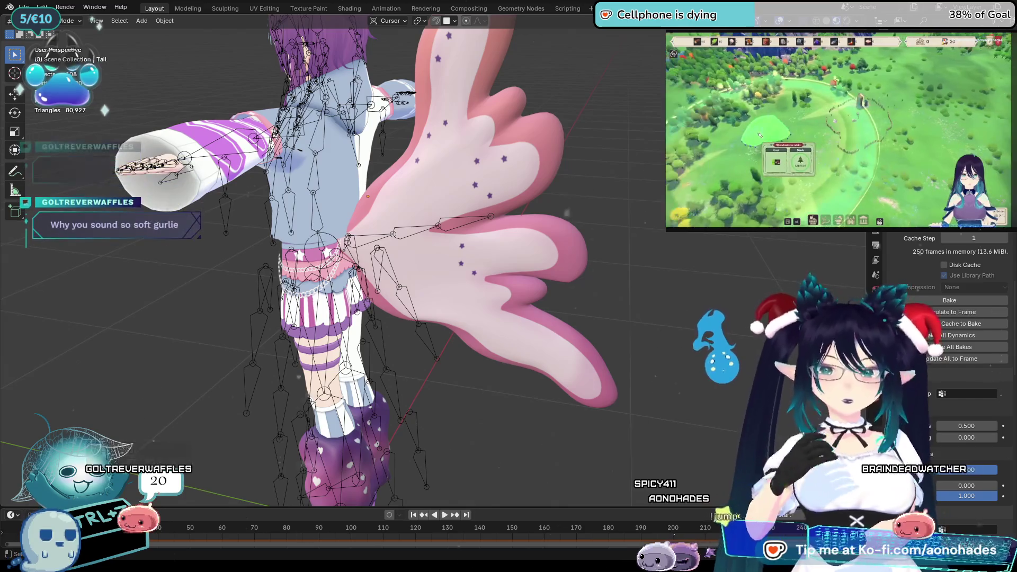
Seek the game video ahead in repeated short jumps toward the eight-minute mark
key("Right")
key("Right")
key("Right")
key("Right")
key("Right")
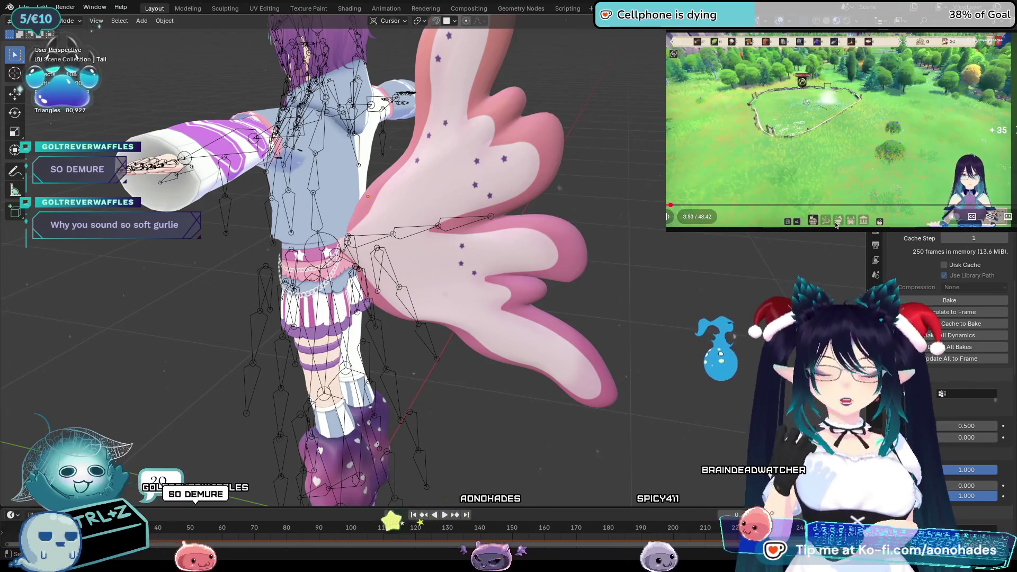
key("Right")
key("Right")
key("Right")
key("Right")
key("Right")
key("Right")
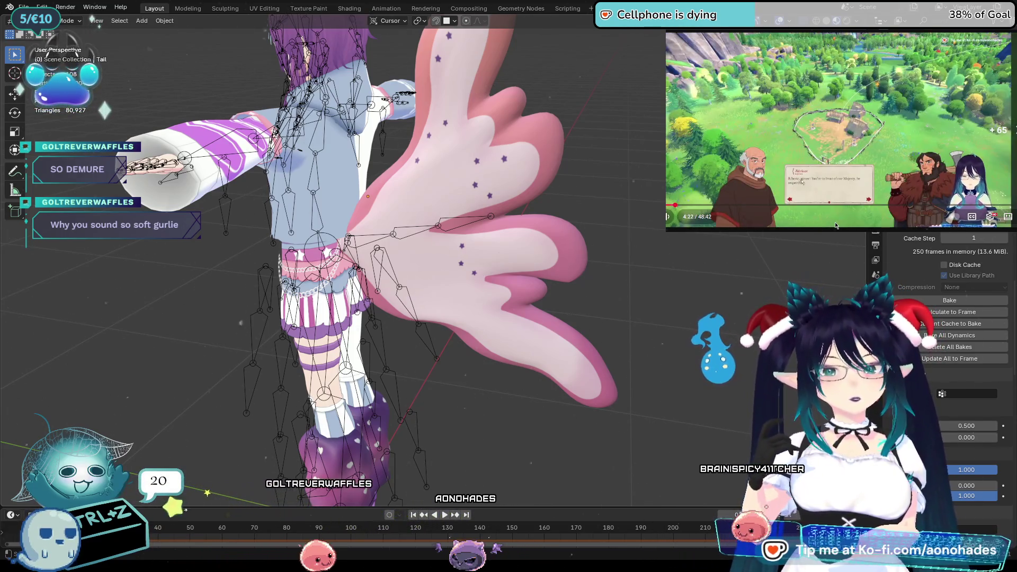
key("Right")
key("Right")
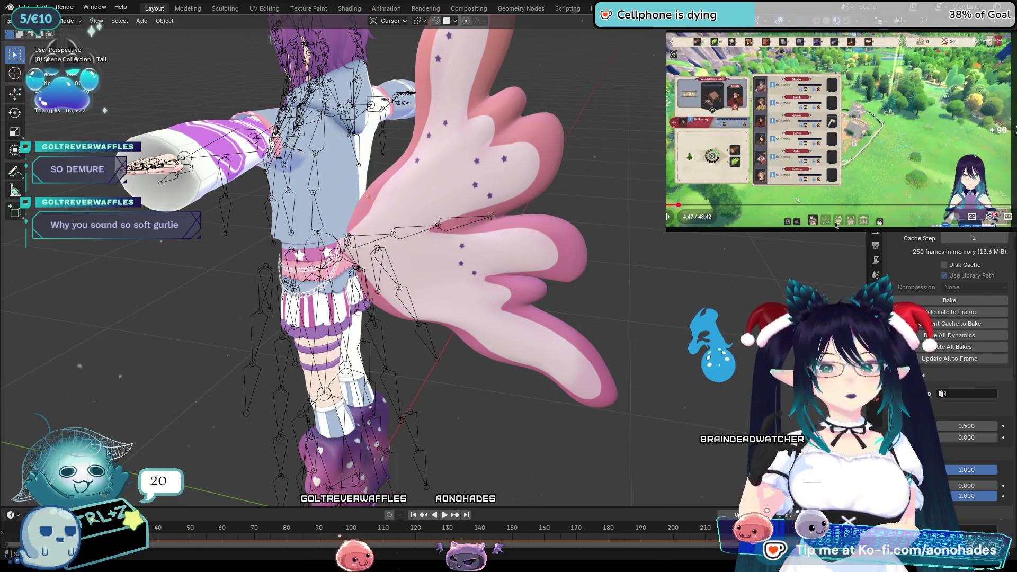
key("Right")
key("Right")
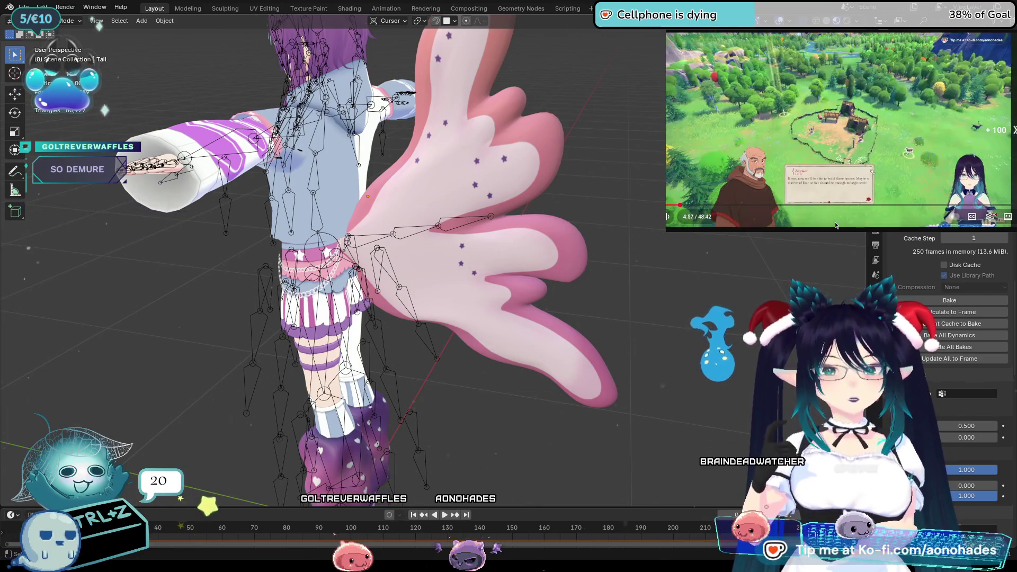
key("Right")
key("Right")
key("Right")
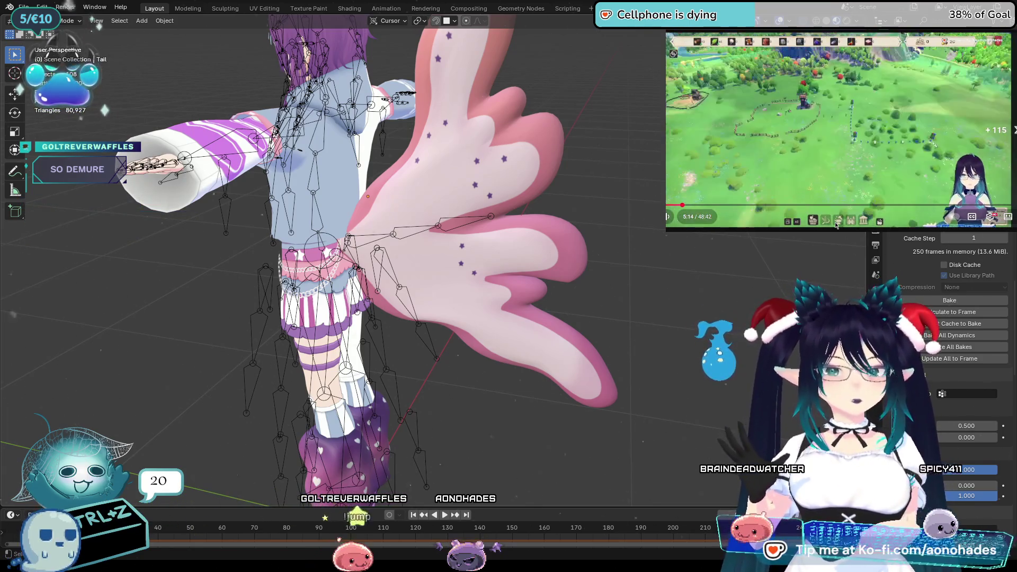
key("Right")
key("Right")
key("Right")
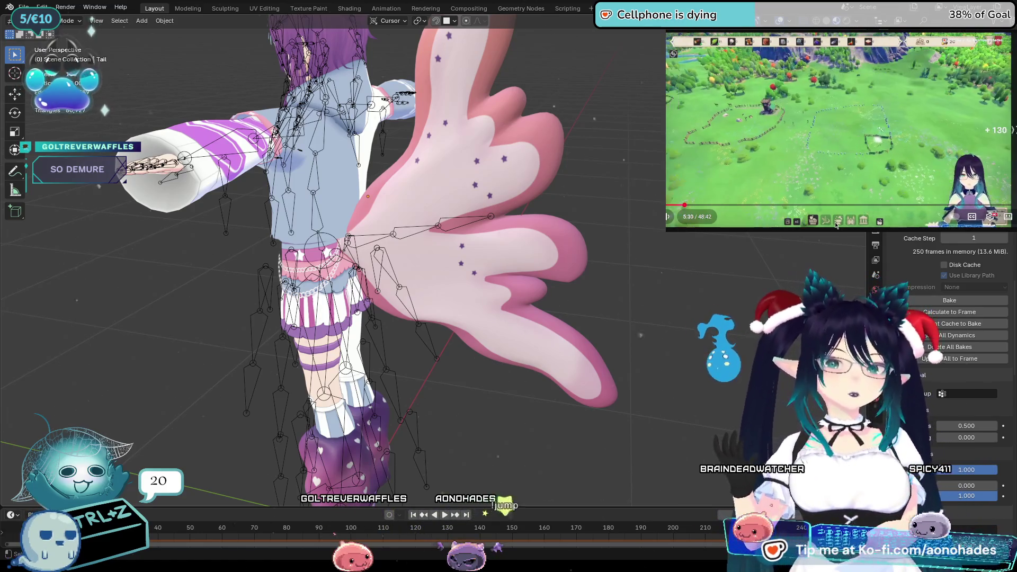
key("Right")
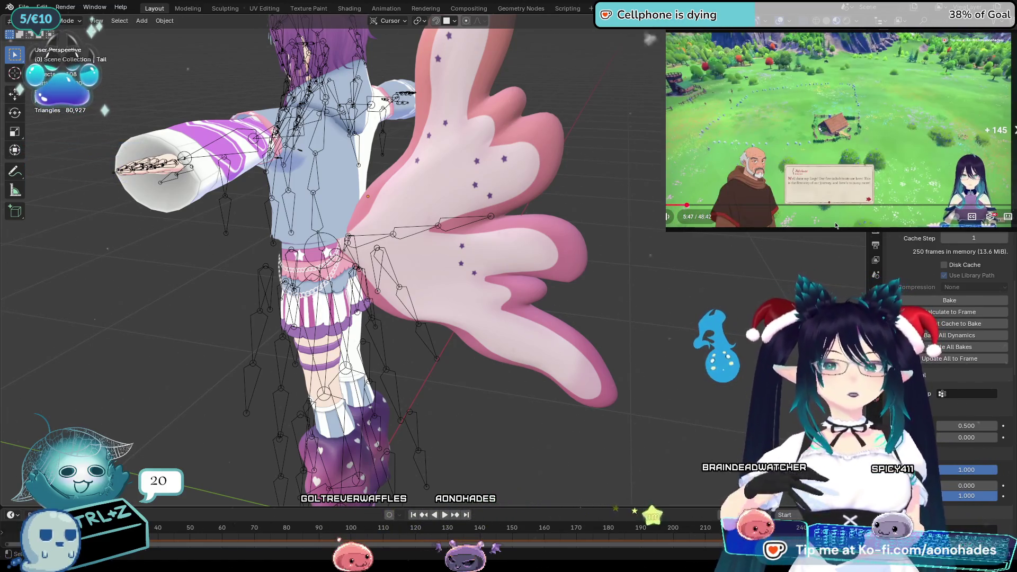
key("Right")
key("Right")
key("Right")
key("Right")
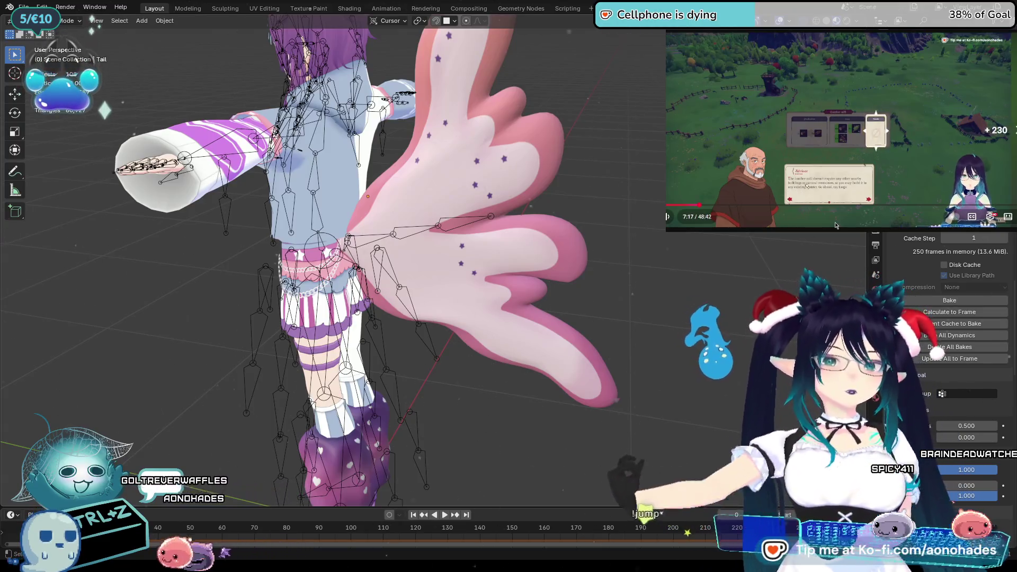
key("Right")
key("Right")
key("Right")
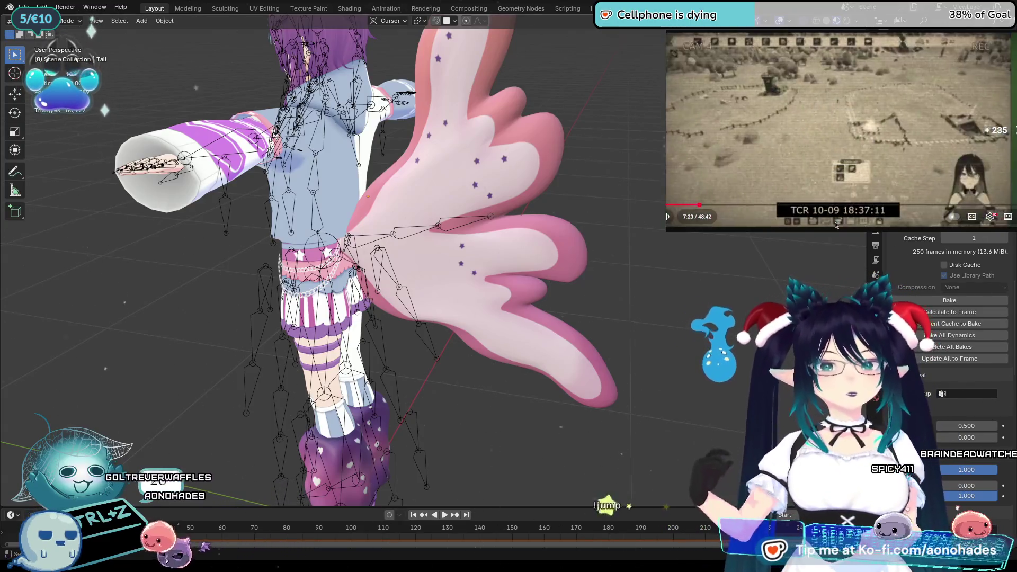
key("Left")
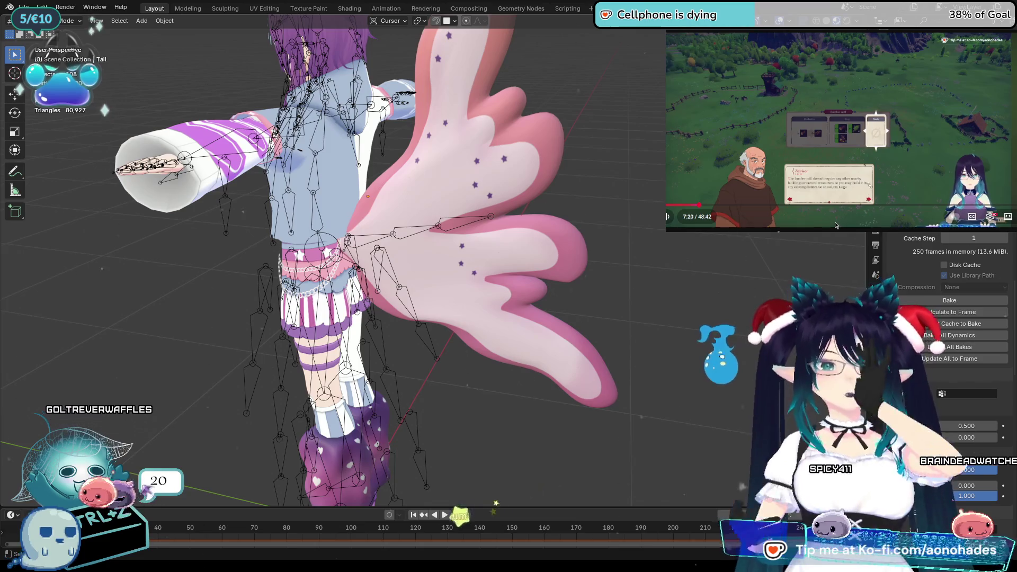
key("space")
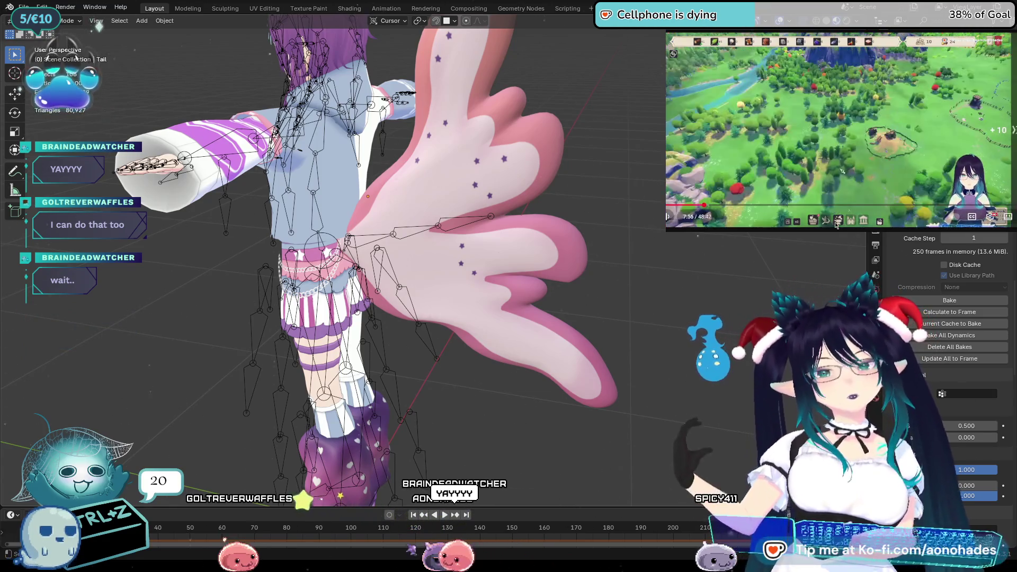
key("l")
key("l")
key("l")
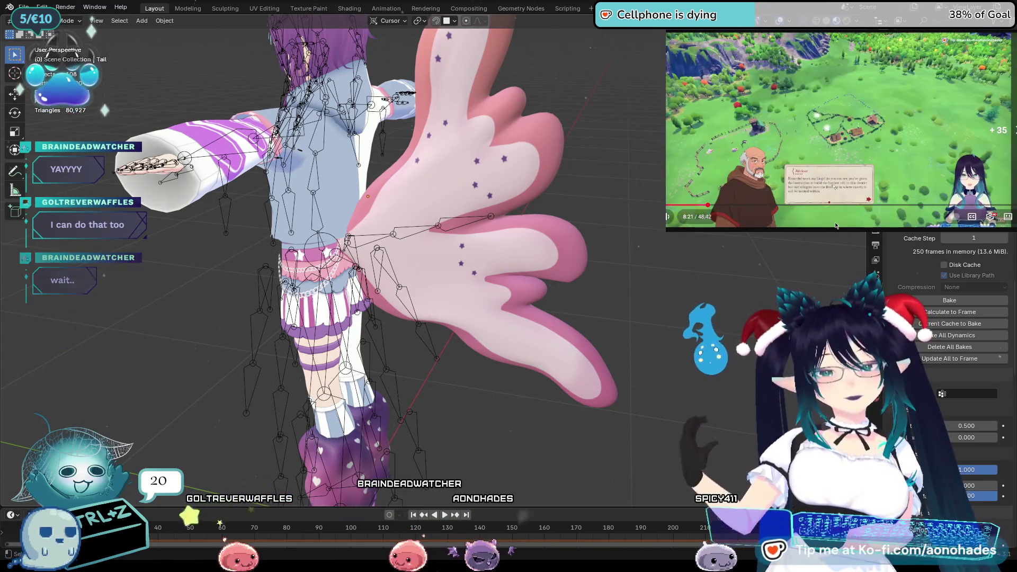
Skip the game video forward past the ten-minute mark
key("Right")
key("Right")
key("Right")
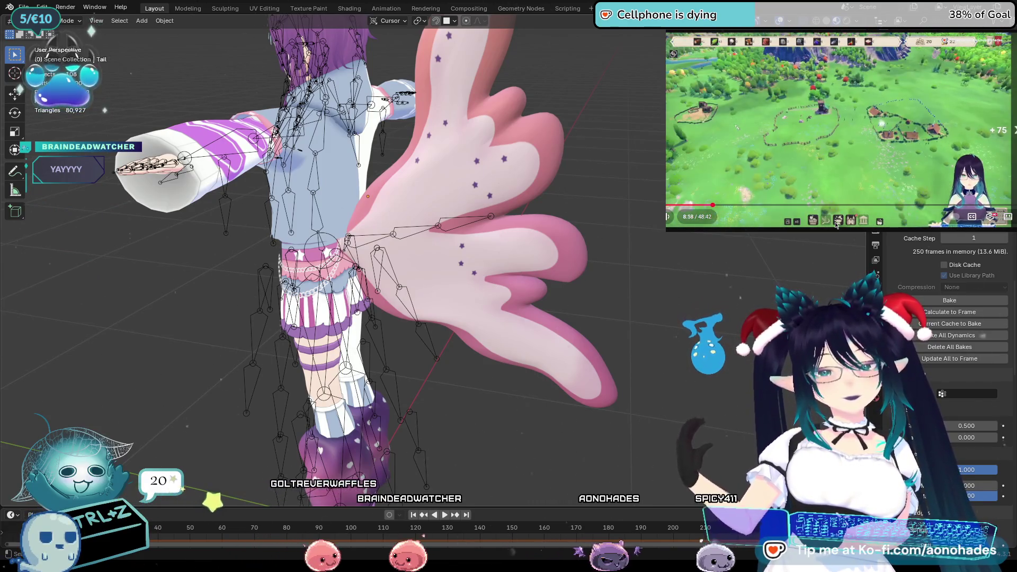
key("Right")
key("Right")
key("Right")
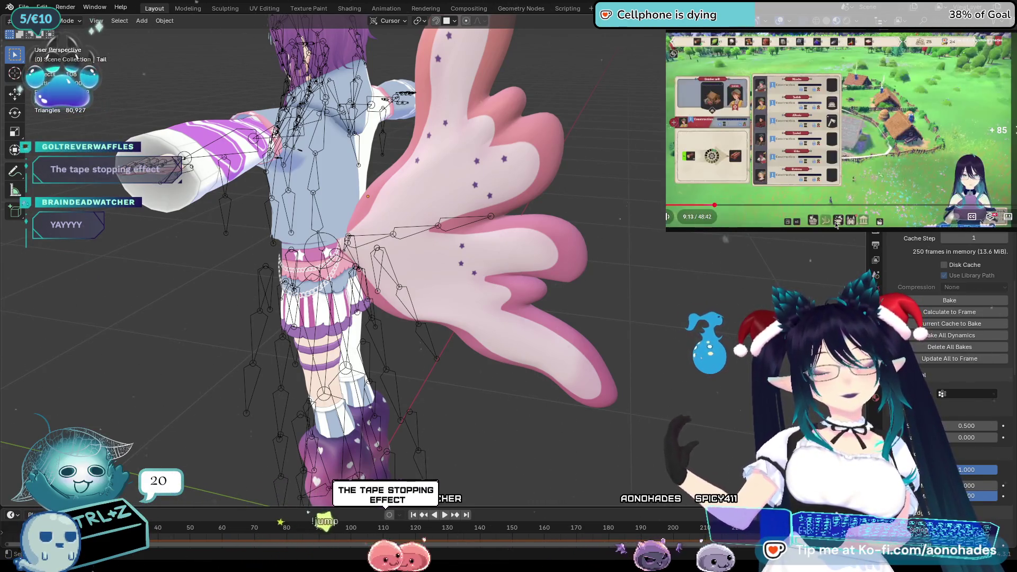
key("Right")
key("Right")
key("Right")
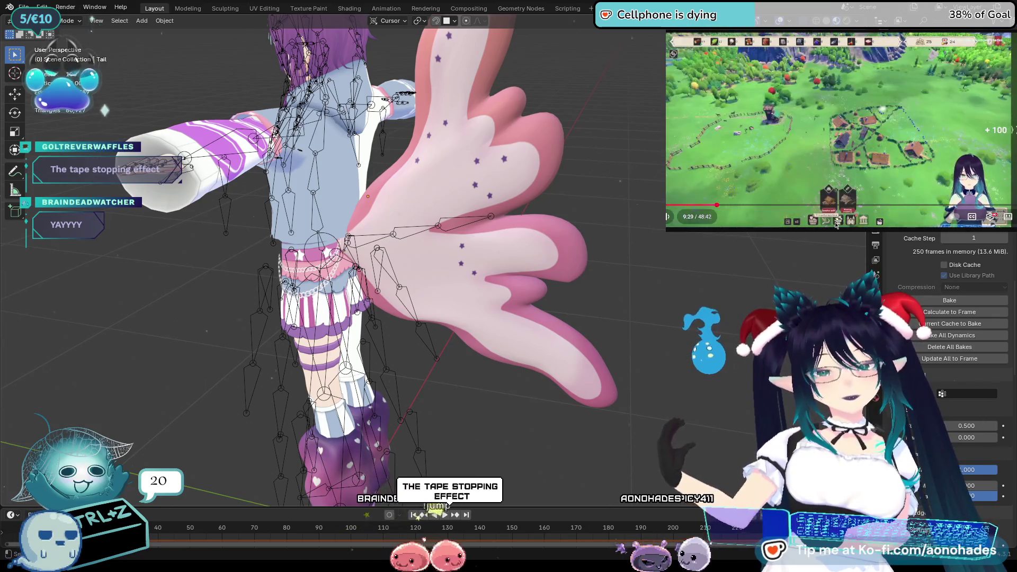
key("Right")
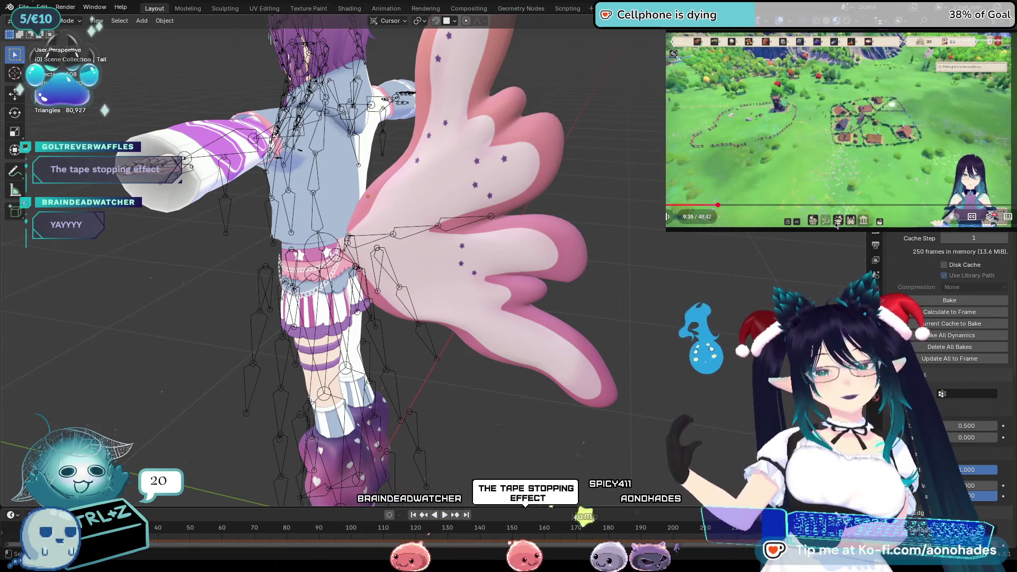
key("Right")
key("Right")
key("Right")
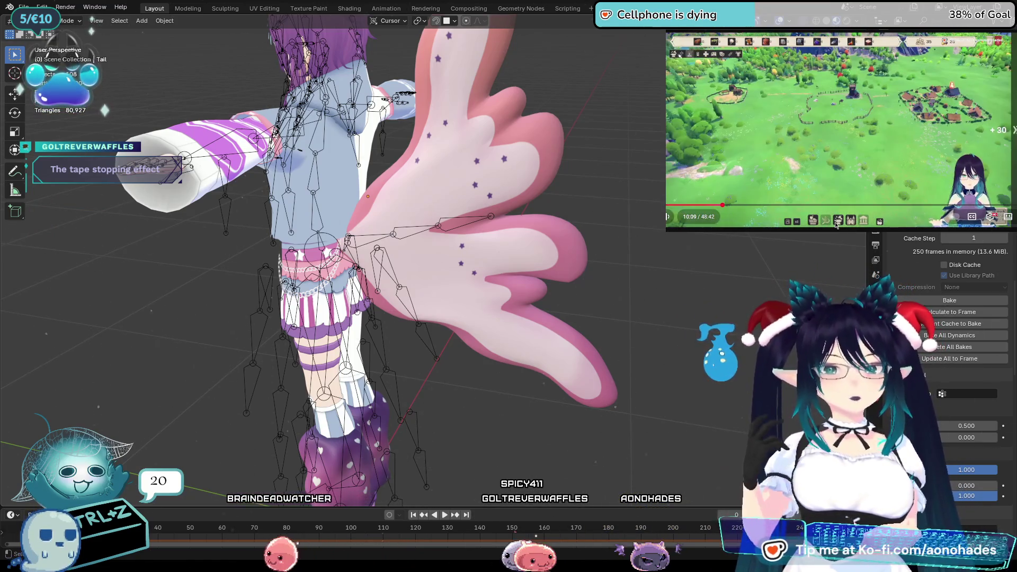
key("Right")
key("Right")
key("Right")
key("Right")
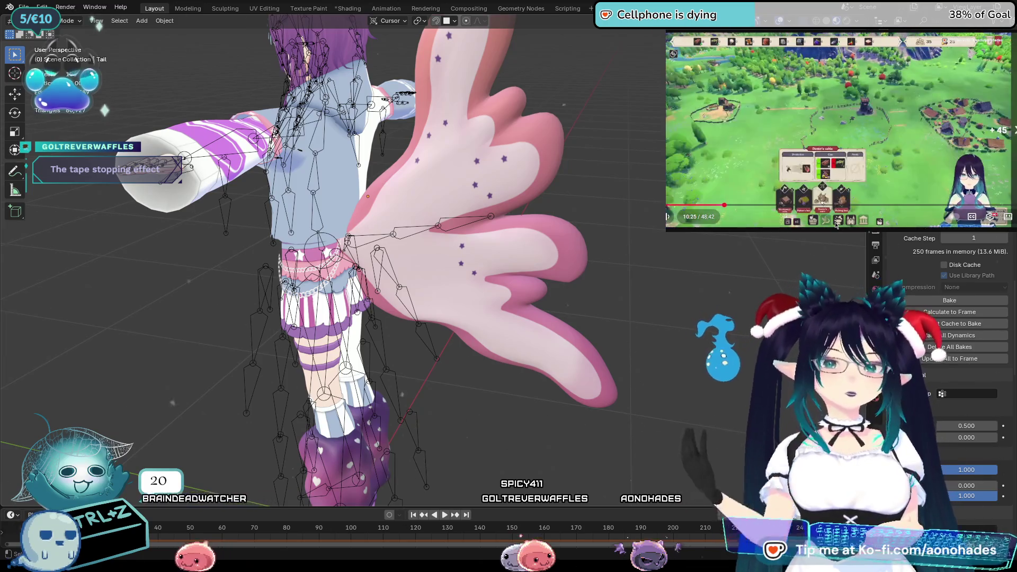
key("Right")
key("Right")
key("Right")
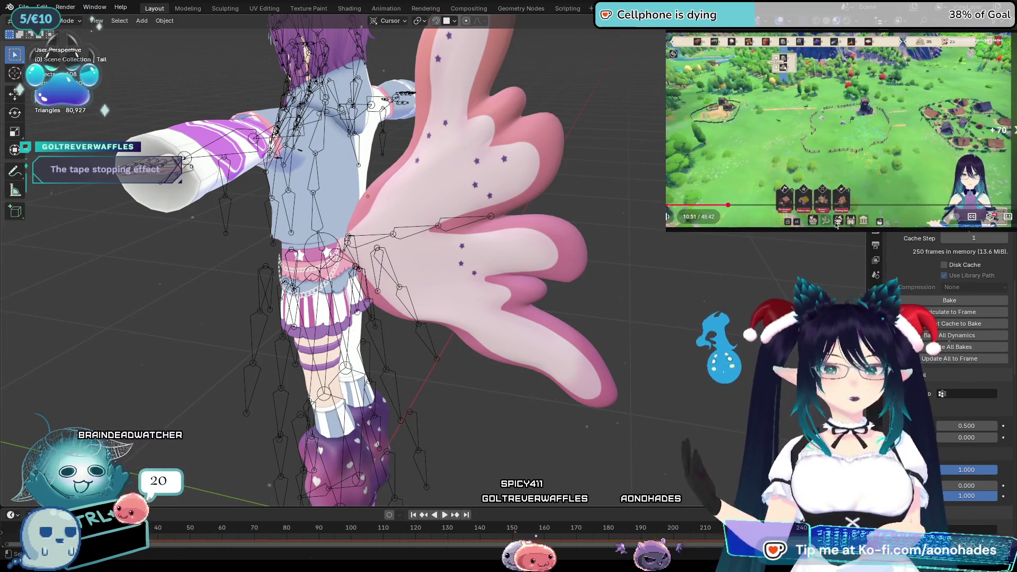
key("Right")
key("Right")
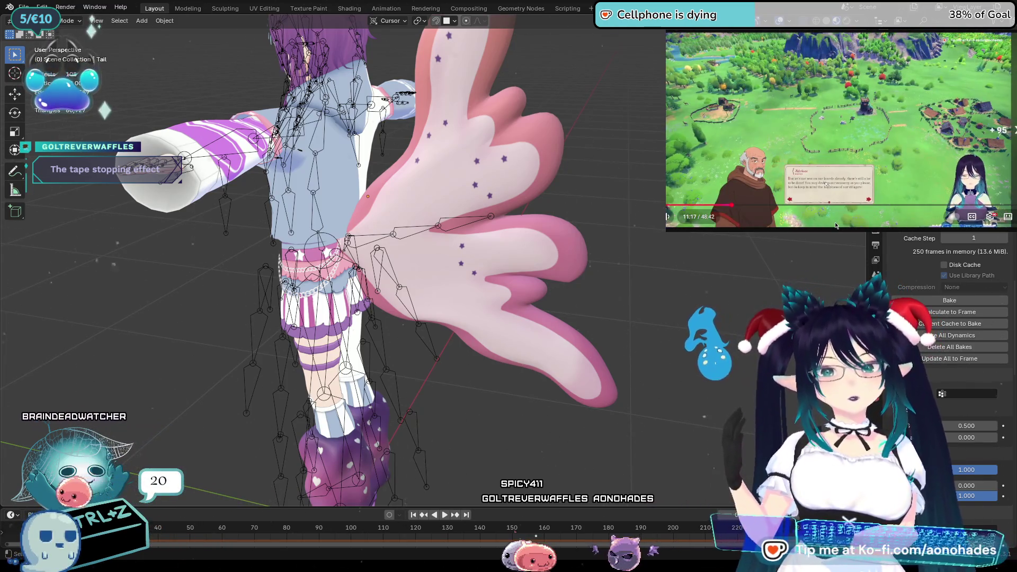
key("Right")
key("Right")
key("Right")
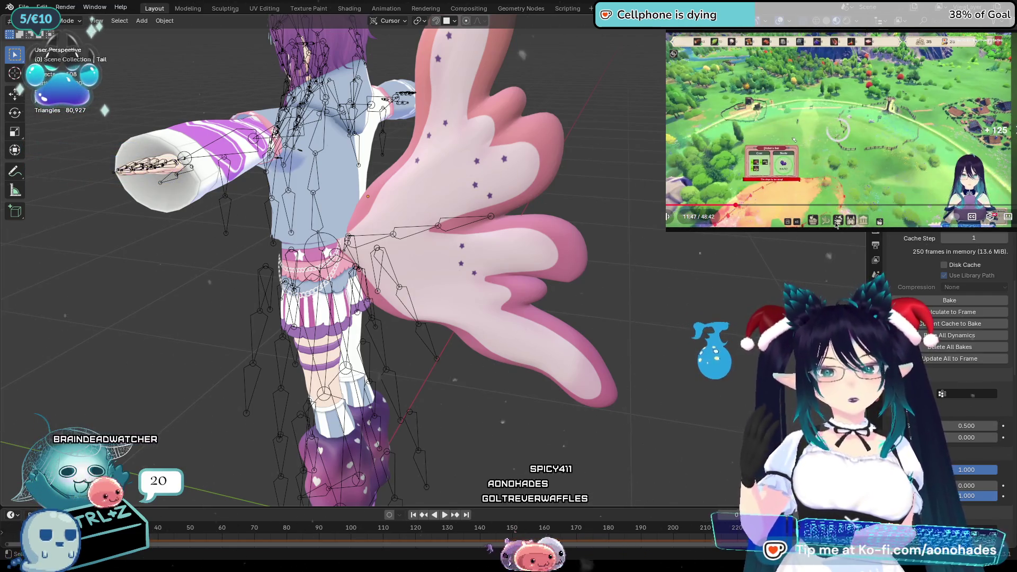
Advance the video to about 15 minutes, pause it, and return to the channel's video list
key("space")
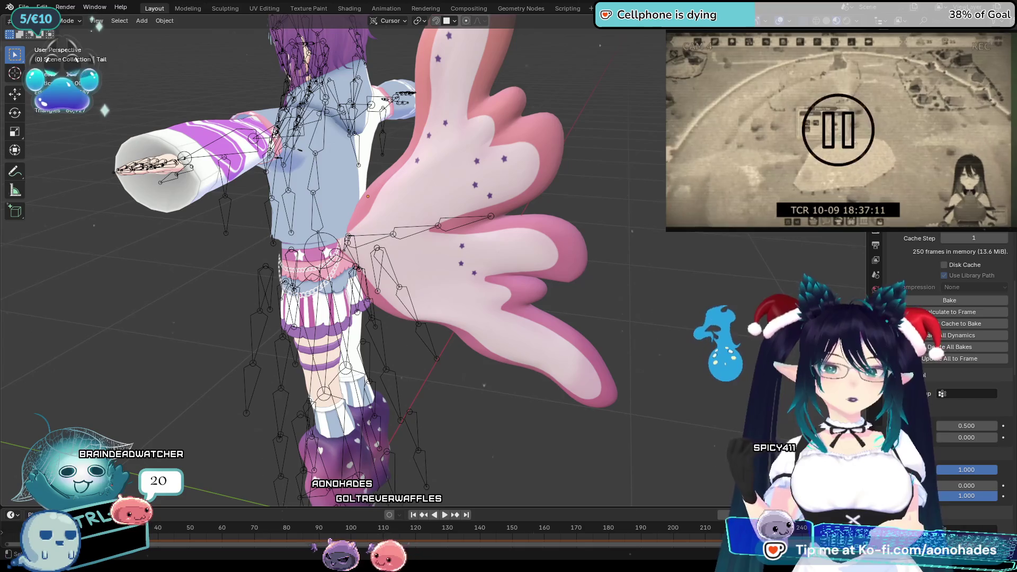
key("space")
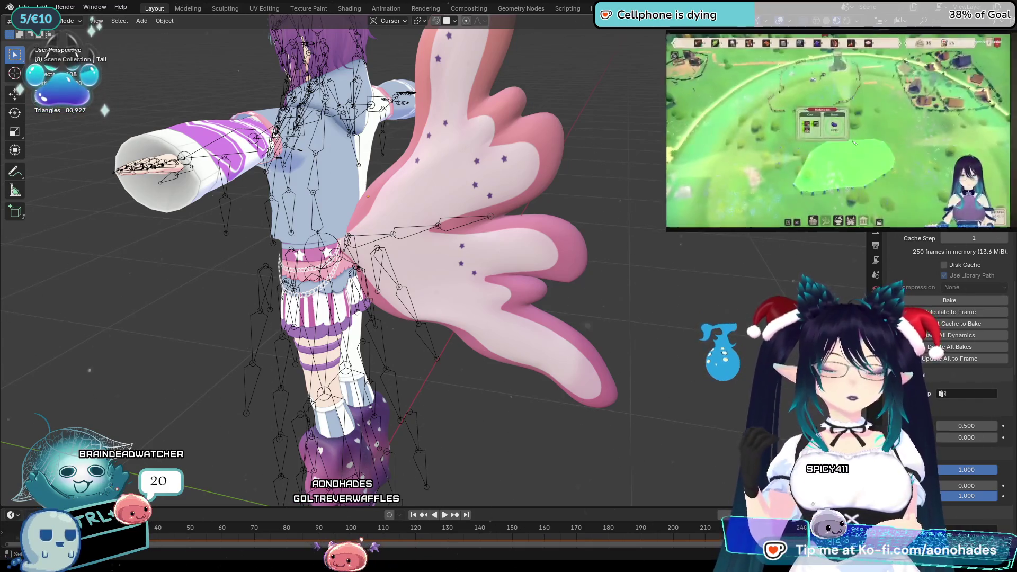
key("Right")
key("Right")
key("Right")
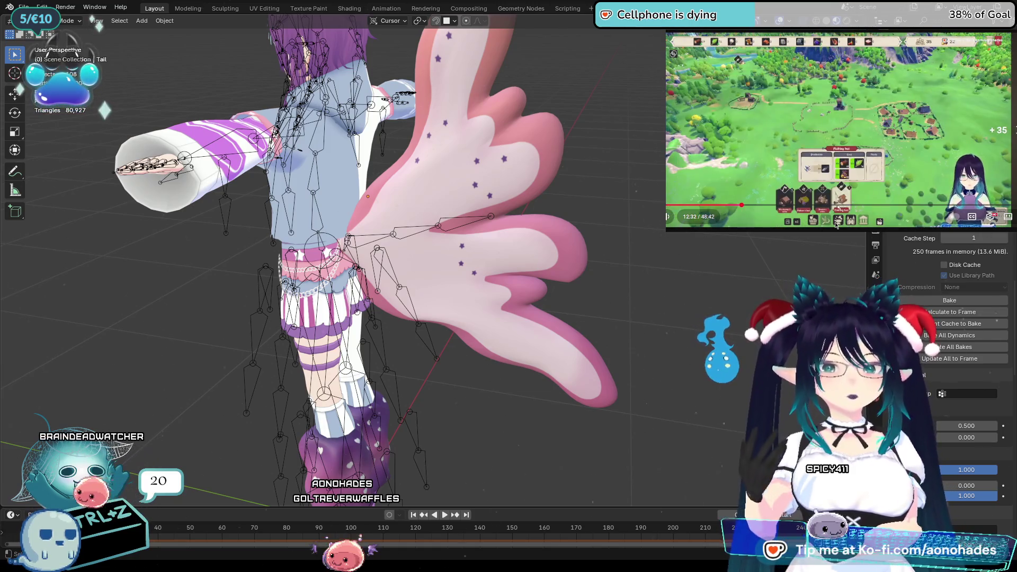
key("Right")
key("Right")
key("Right")
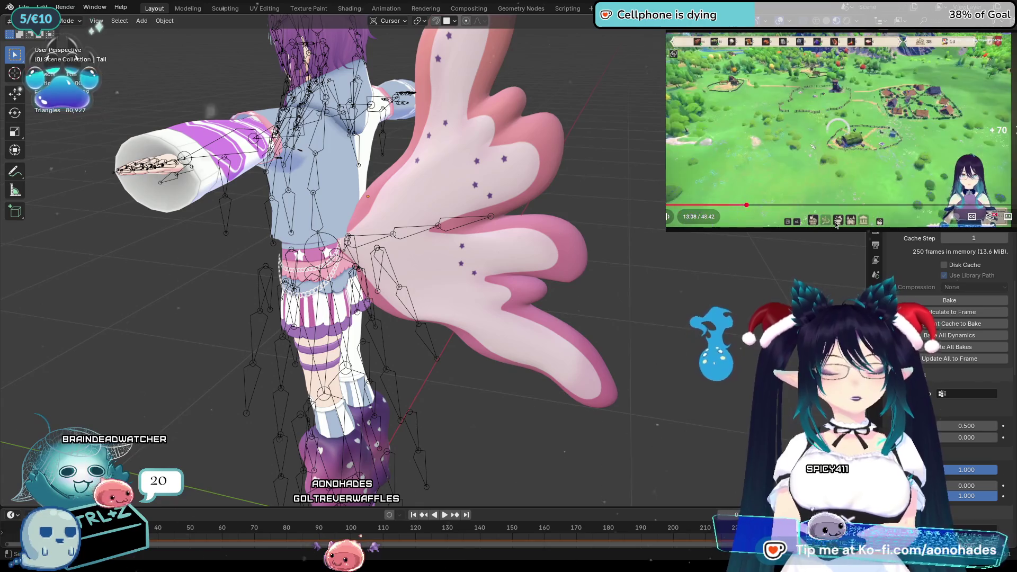
key("Right")
key("Right")
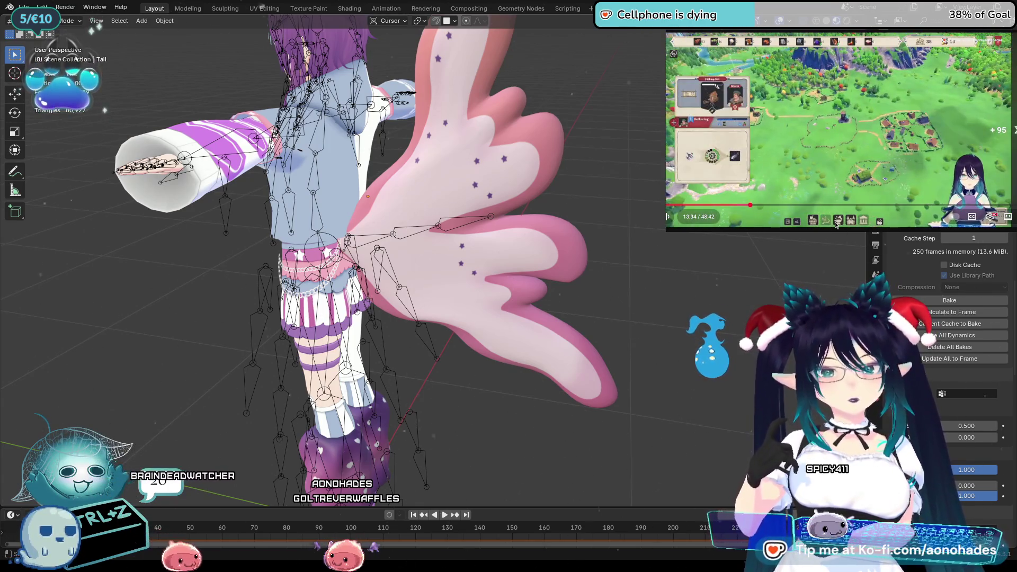
key("Right")
key("Right")
key("Right")
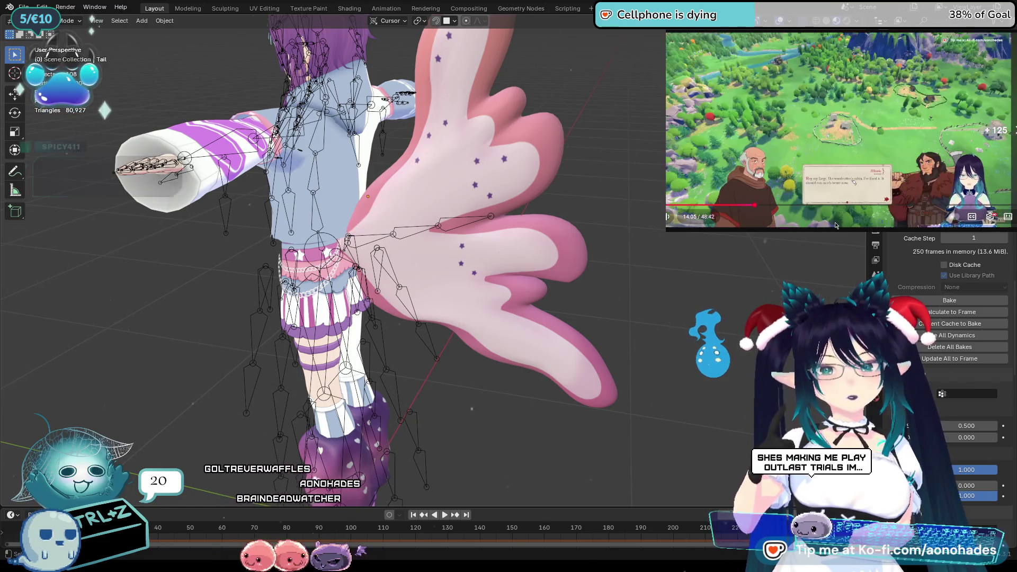
key("Right")
key("Right")
key("Right")
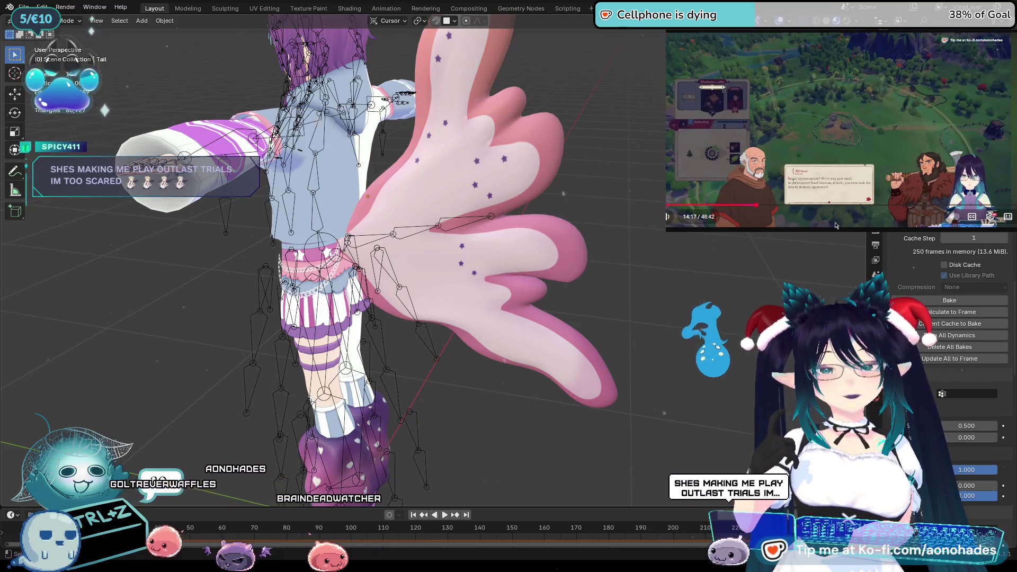
key("Right")
key("Right")
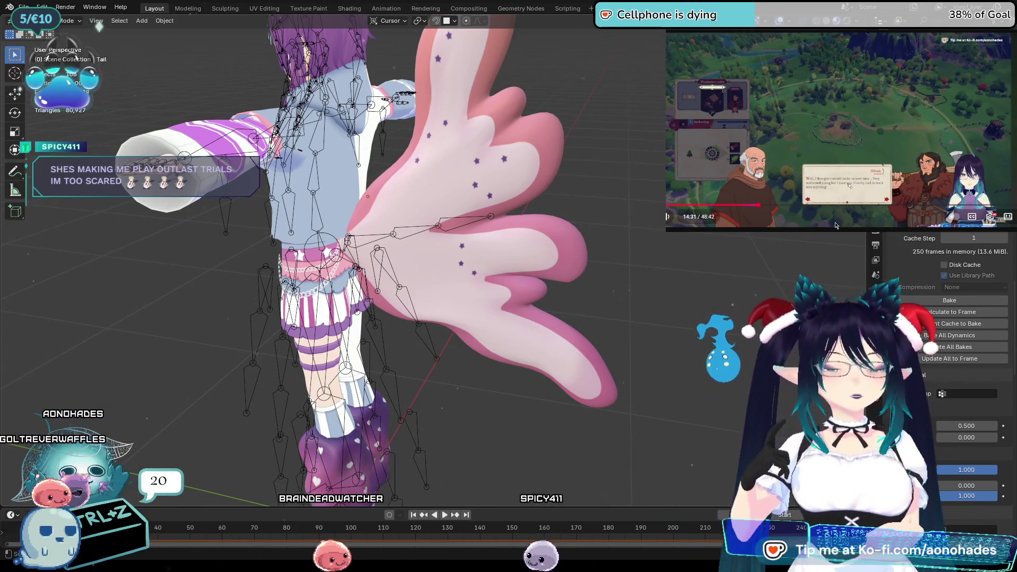
key("Right")
key("Right")
key("Right")
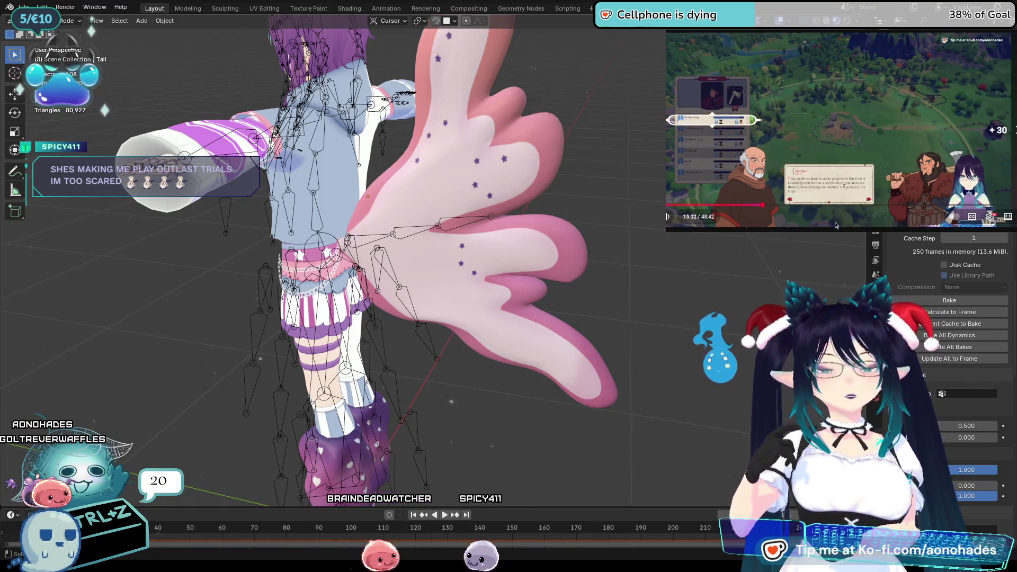
key("space")
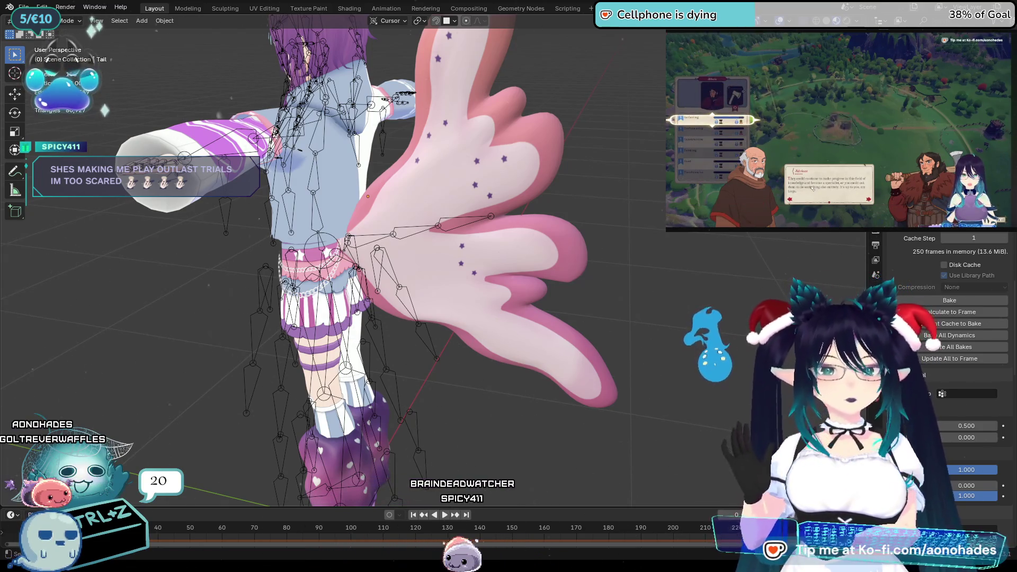
key("alt+Left")
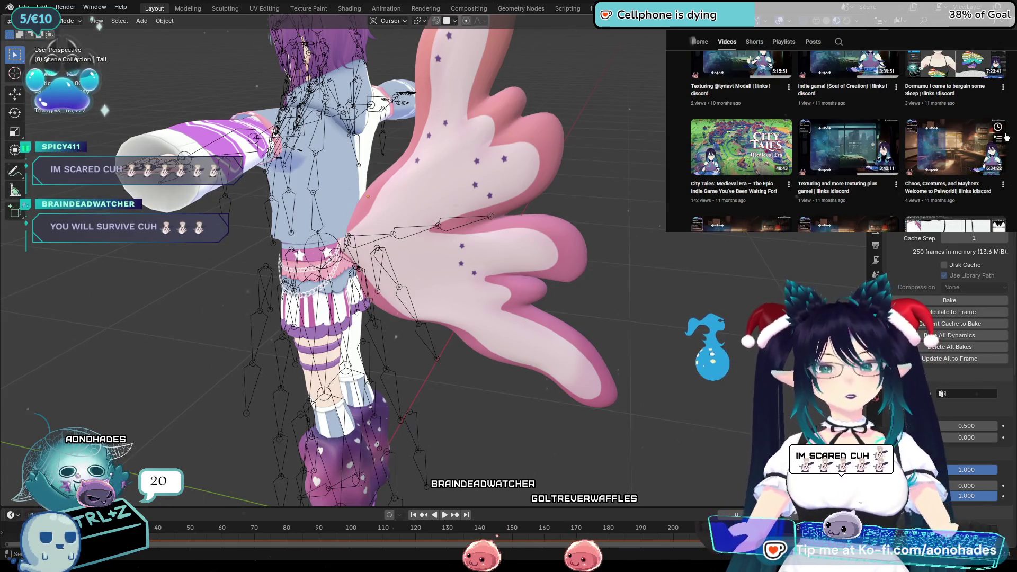
Scroll the channel's Videos grid to the older uploads row with The Gate? and New Tablet! Working on Comms
scroll(1006, 132, "up", 2)
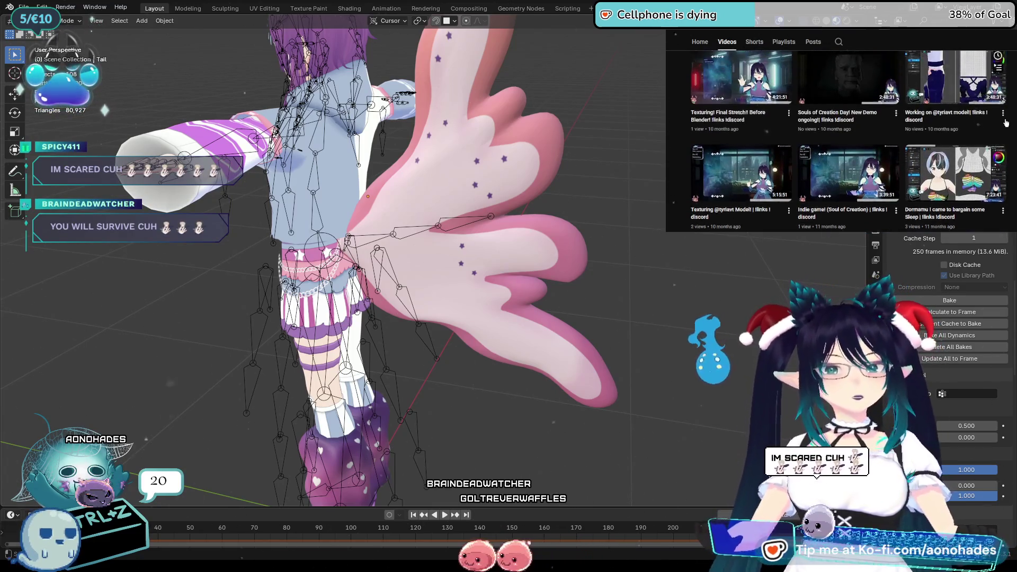
scroll(1005, 123, "up", 1)
scroll(1015, 124, "up", 1)
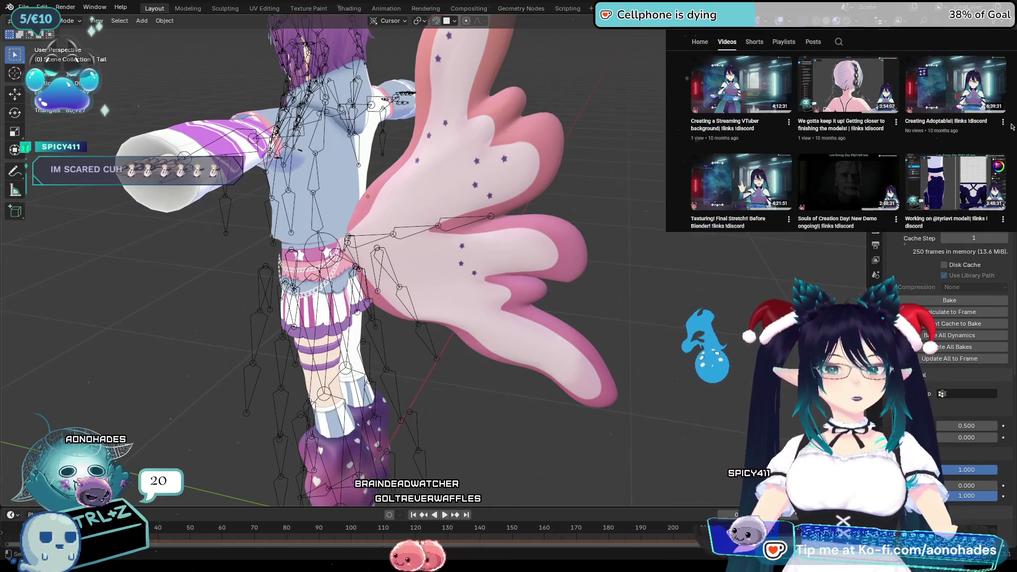
scroll(1012, 127, "up", 1)
scroll(1012, 127, "up", 2)
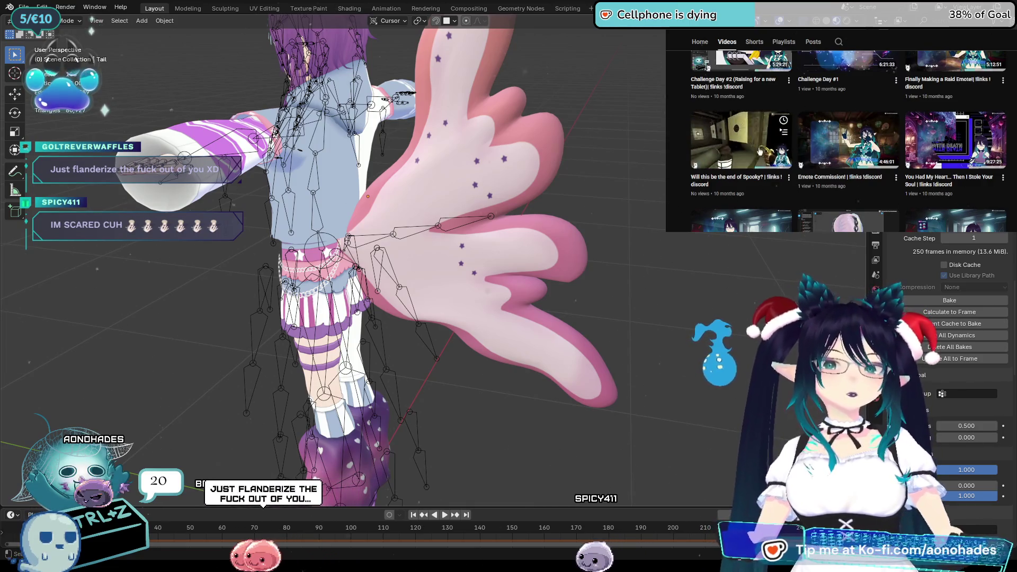
mouse_move(877, 142)
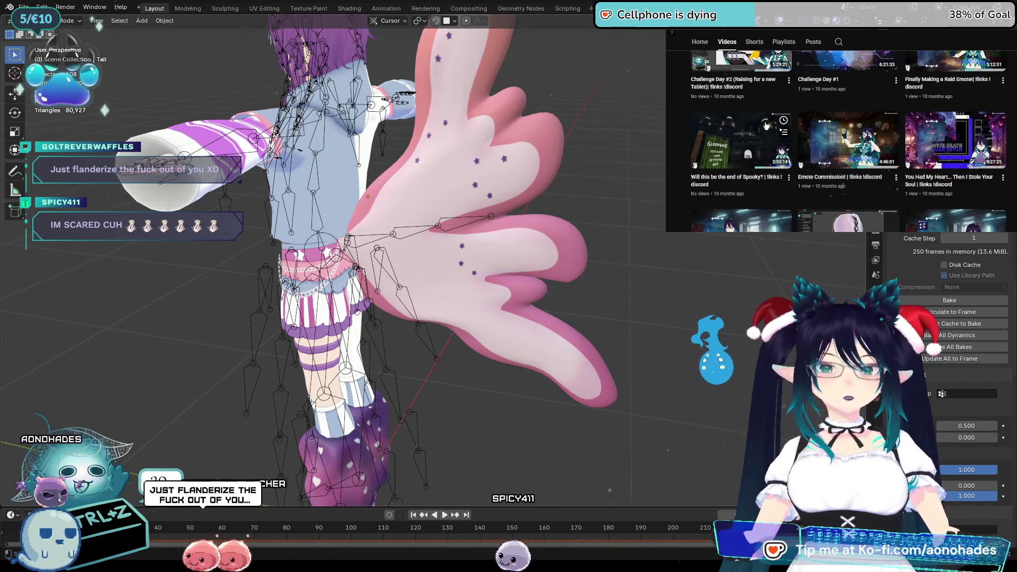
mouse_move(761, 149)
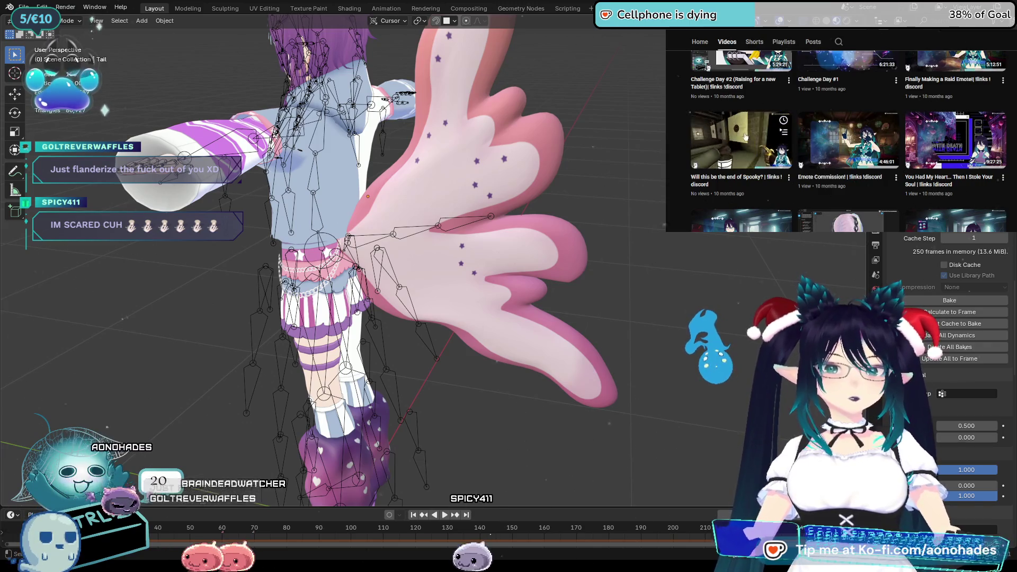
mouse_move(961, 128)
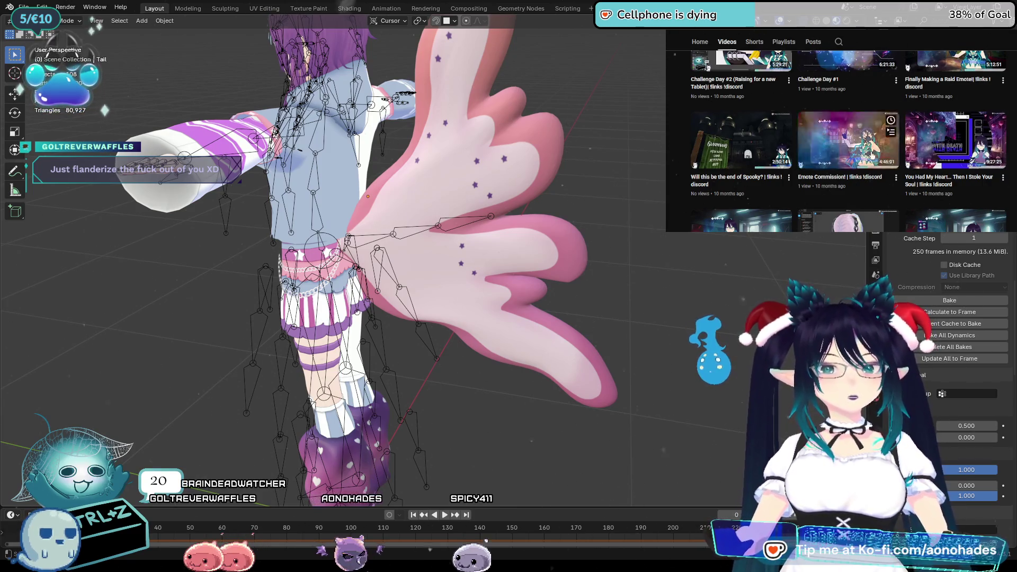
scroll(870, 142, "up", 3)
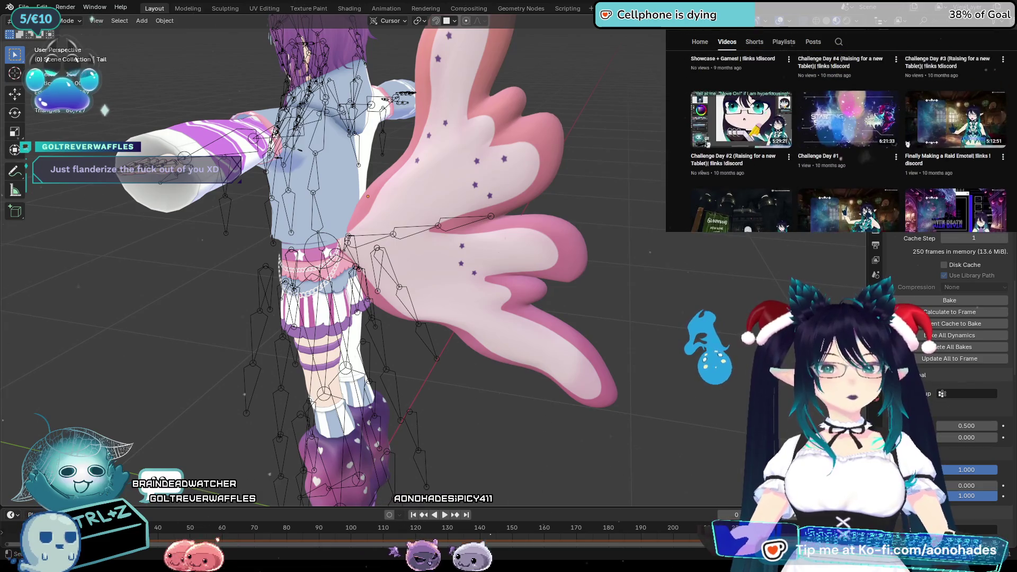
scroll(847, 137, "up", 1)
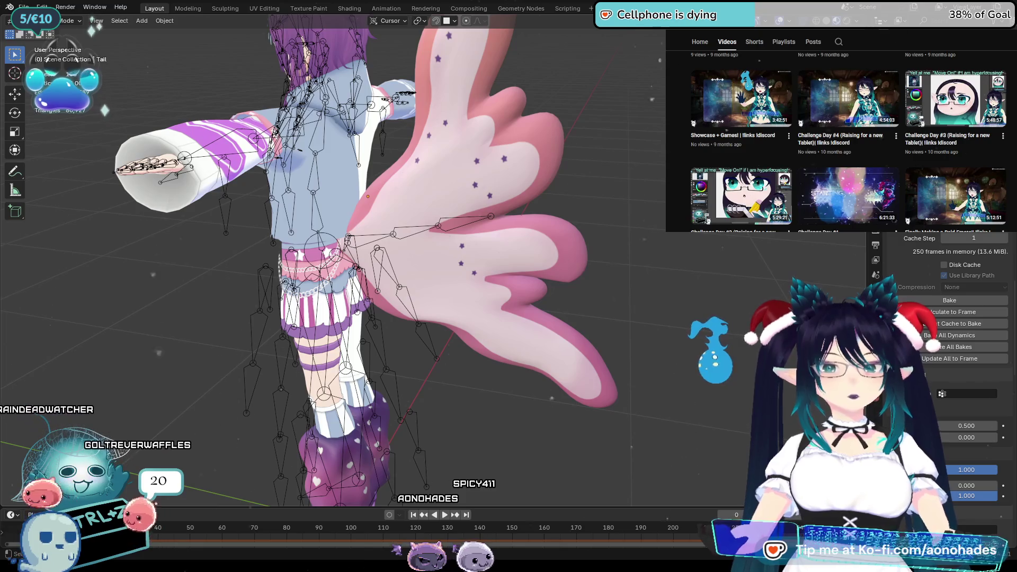
scroll(1011, 137, "up", 2)
scroll(1011, 137, "up", 5)
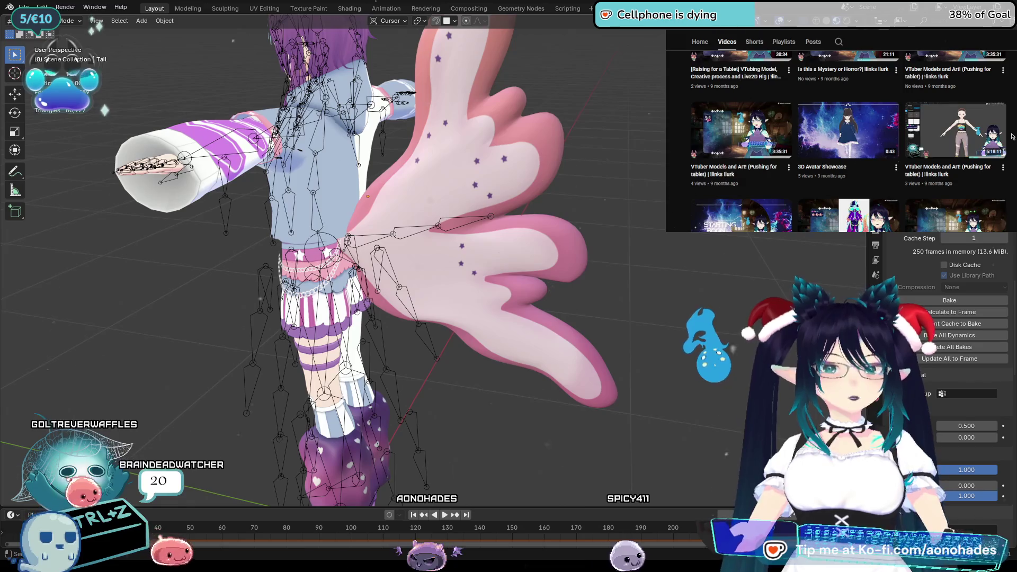
scroll(1012, 137, "up", 2)
scroll(1011, 137, "up", 5)
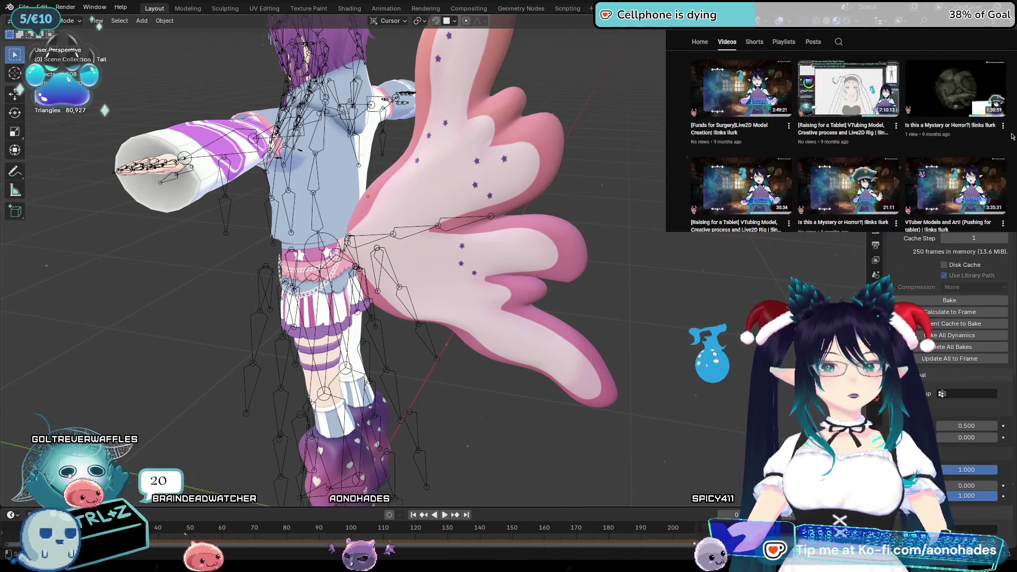
scroll(1012, 137, "up", 3)
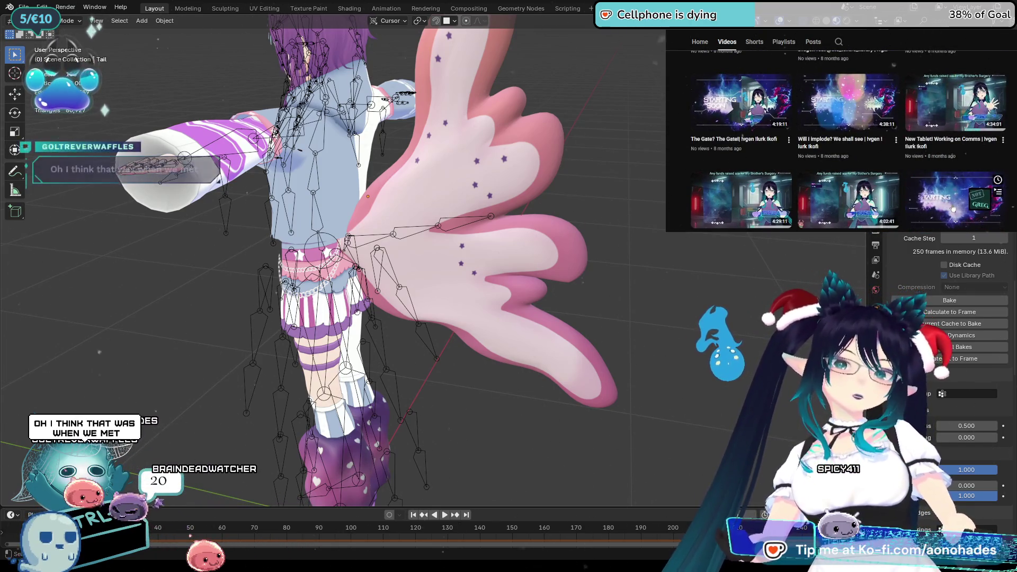
Play the 2:11:50 Not Greg stream and jump past the starting screen to about 15:34
left_click(956, 200)
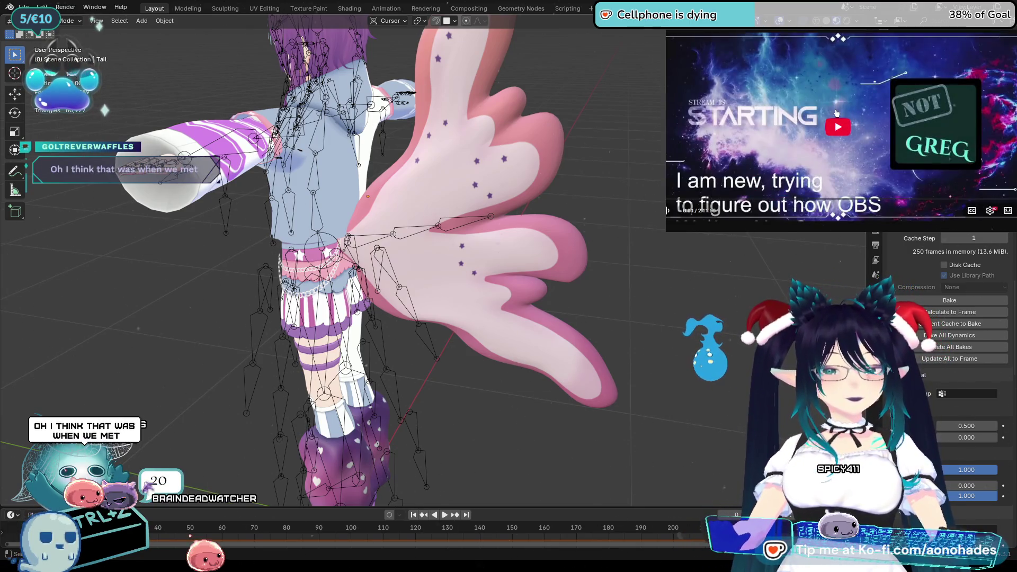
left_click(835, 127)
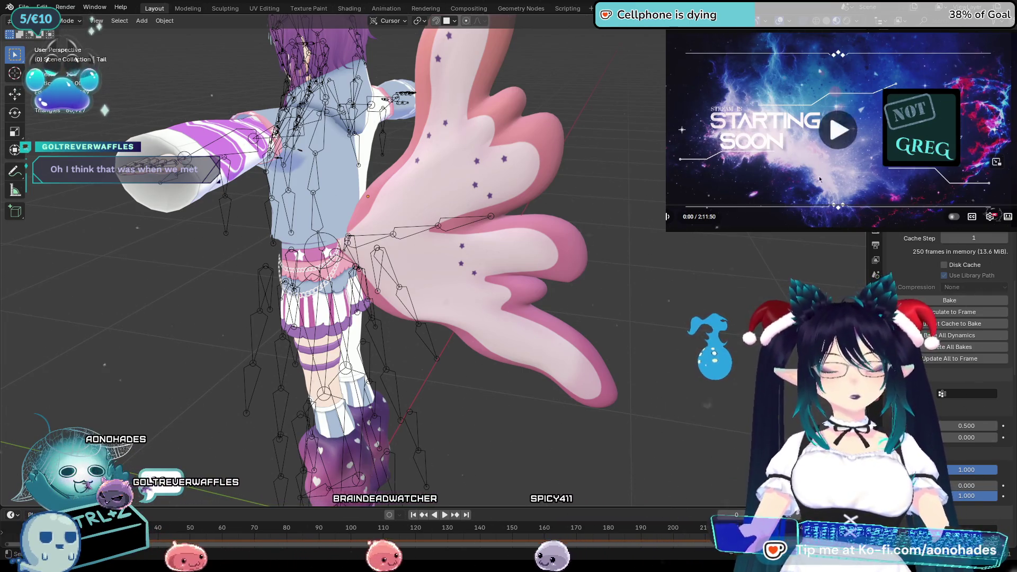
key("l")
key("l")
key("l")
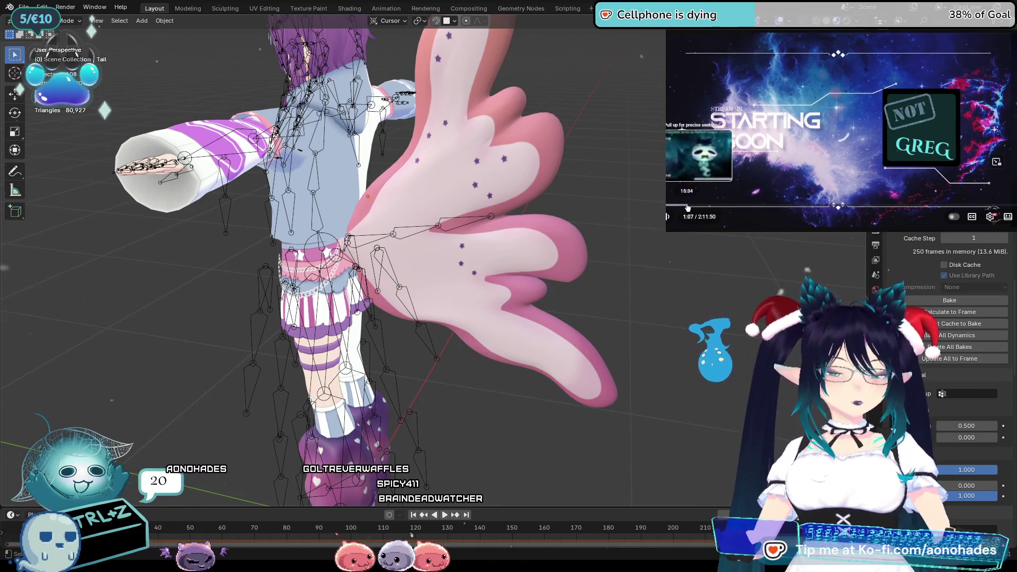
left_click(686, 206)
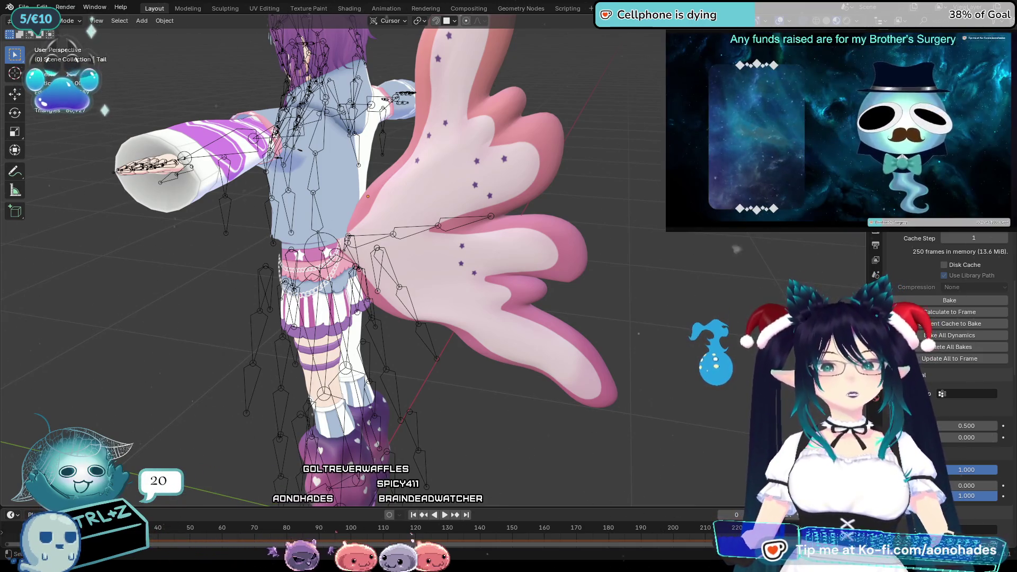
Rewind the stream to 15:31, let it play to about 29:40, then return to the channel's Videos tab
key("Left")
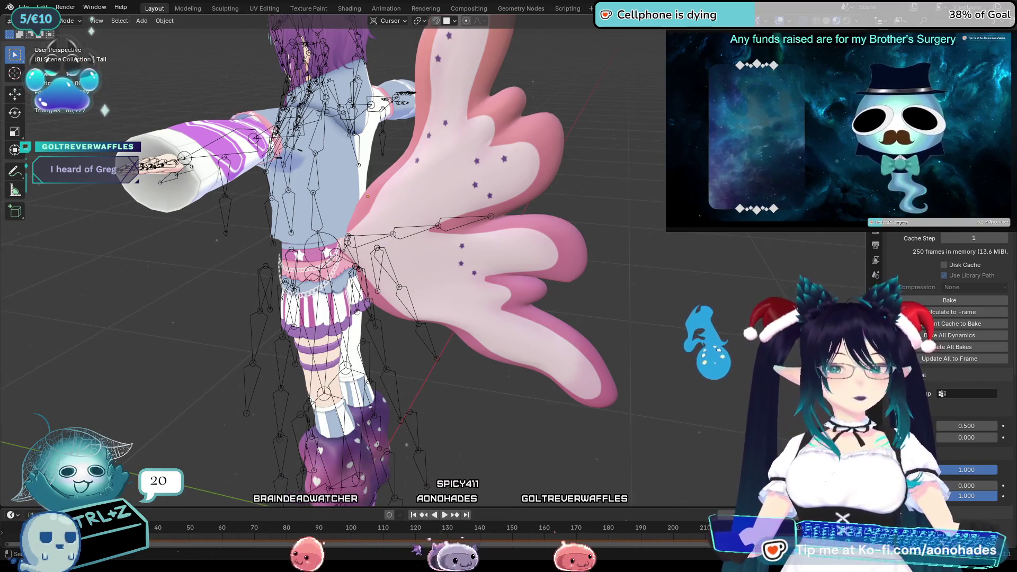
mouse_move(682, 194)
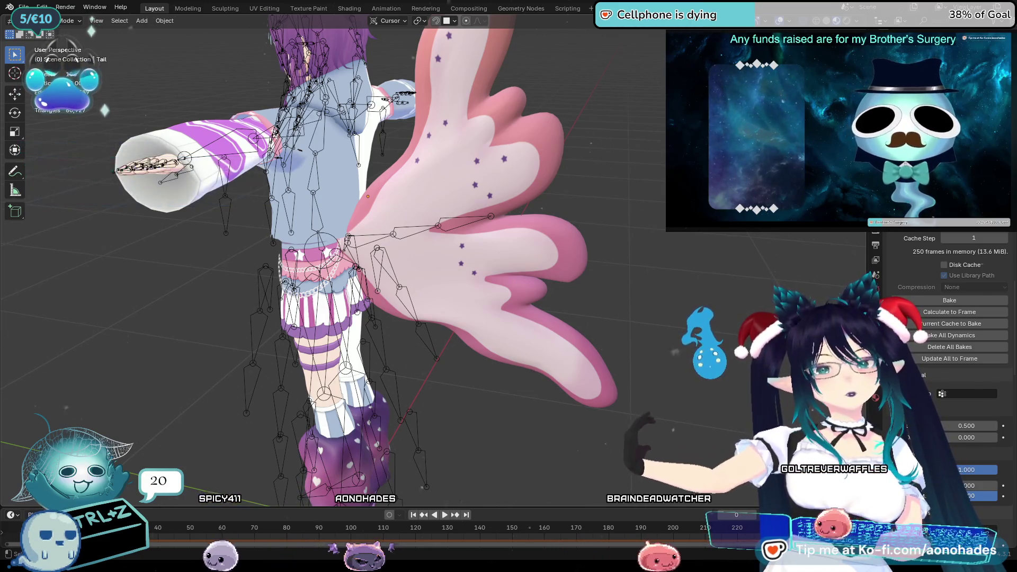
mouse_move(769, 152)
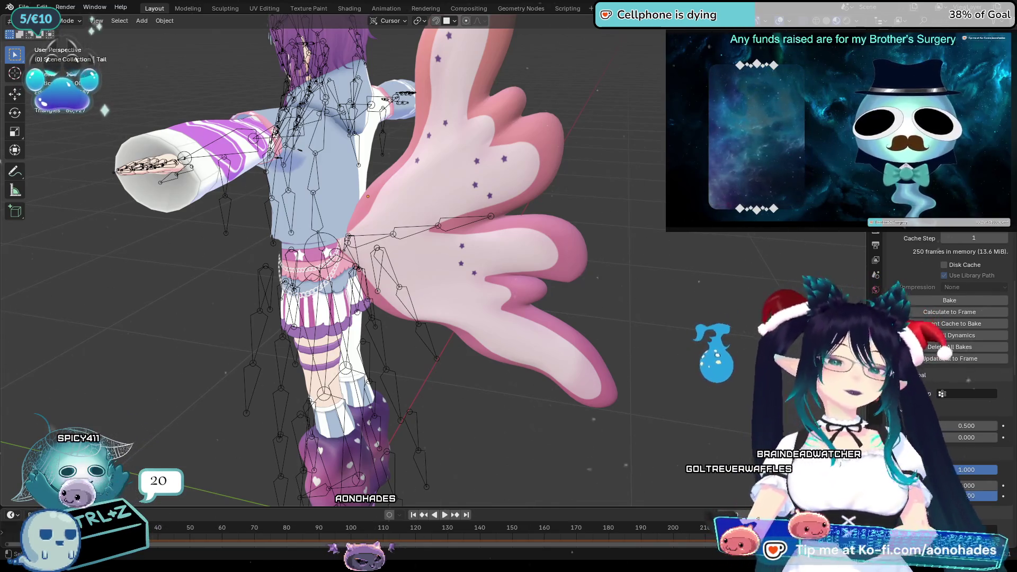
key("alt+Left")
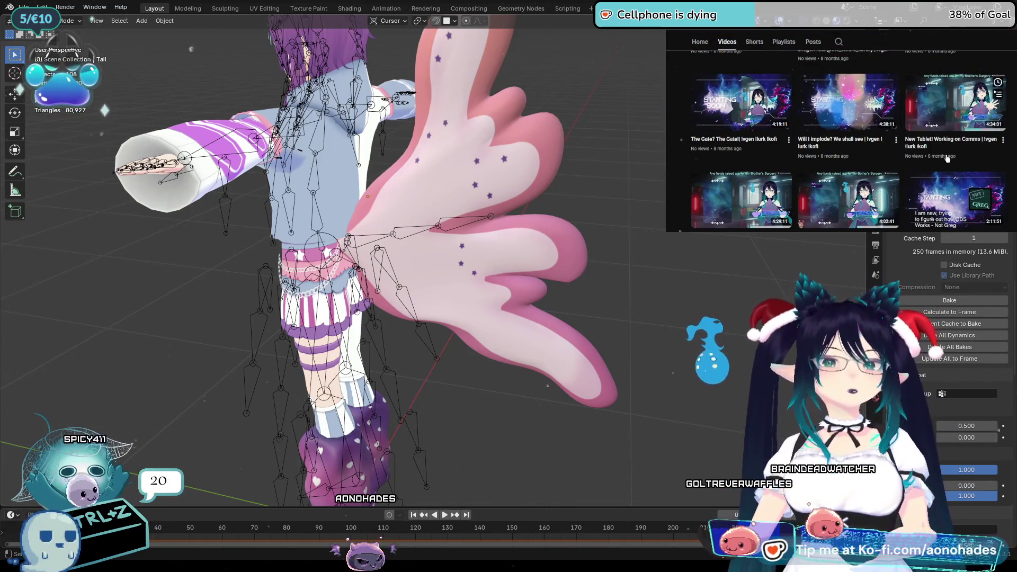
scroll(816, 178, "down", 5)
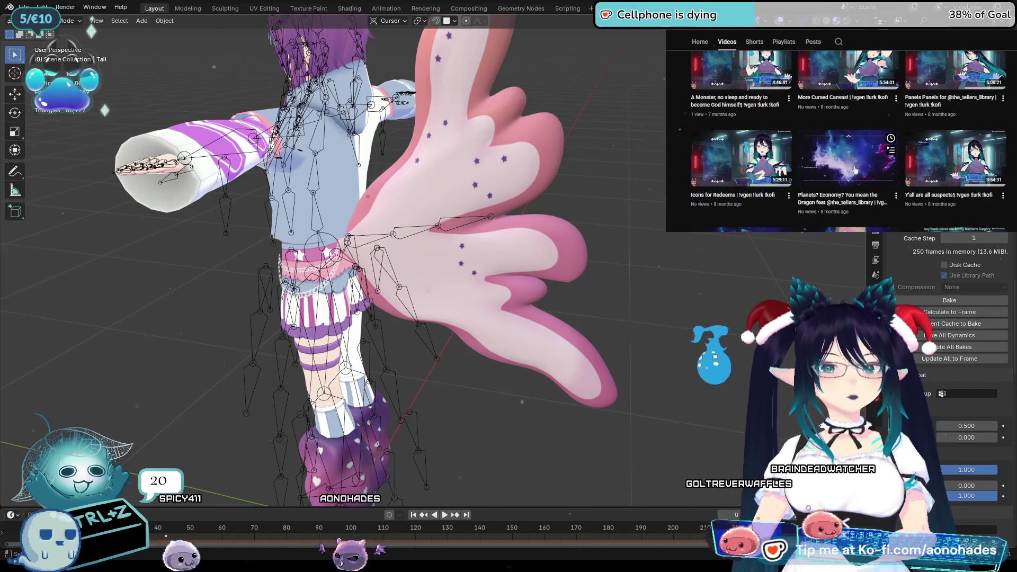
scroll(1013, 165, "up", 3)
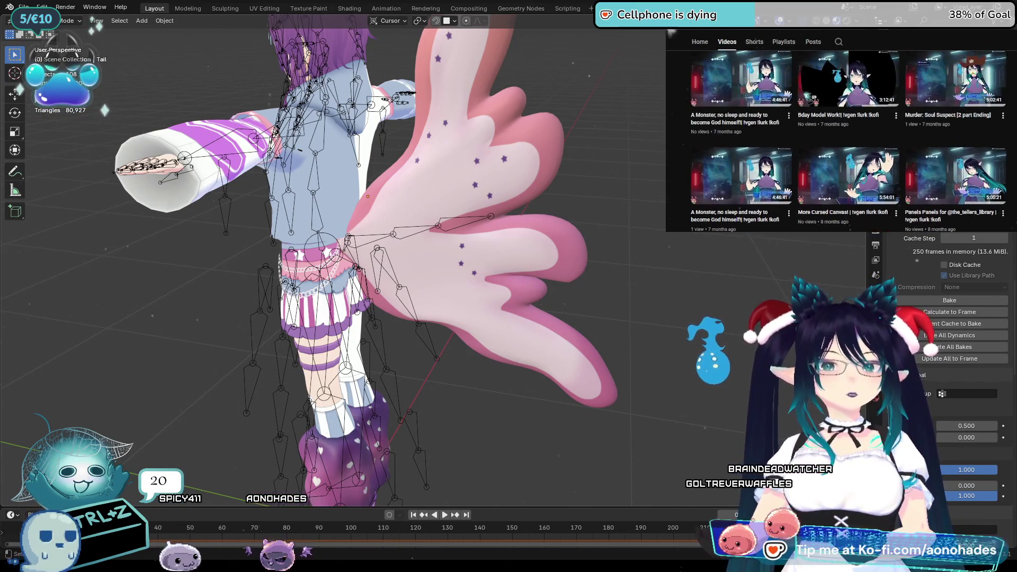
scroll(1013, 165, "down", 3)
scroll(1012, 165, "up", 5)
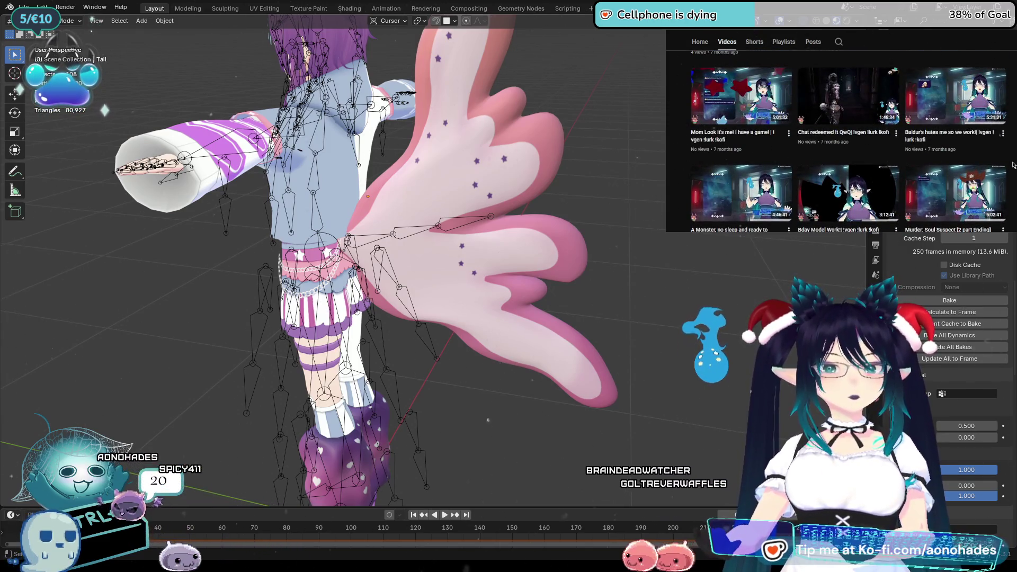
scroll(1013, 165, "up", 3)
scroll(1013, 165, "up", 3)
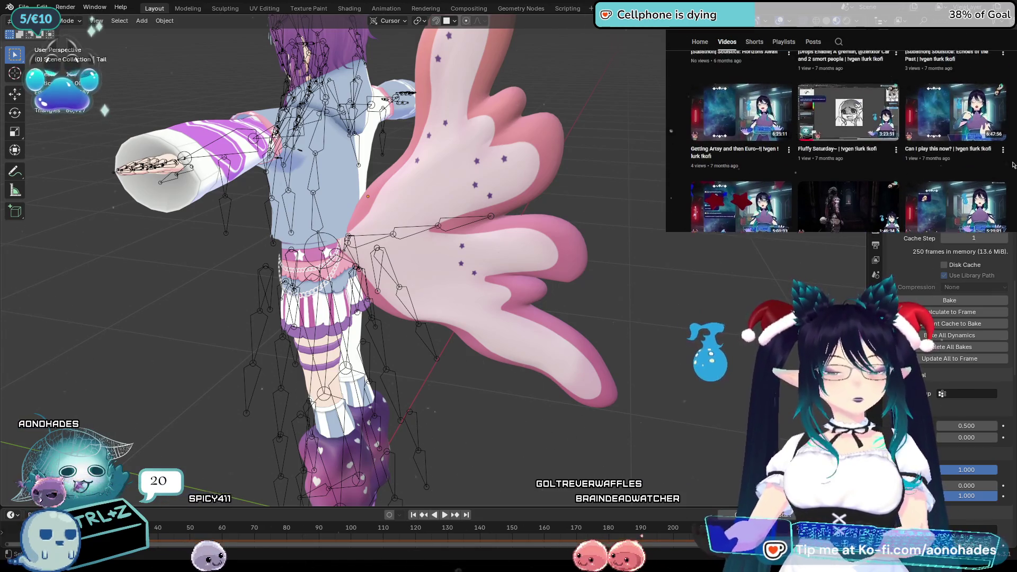
scroll(1013, 165, "up", 2)
scroll(1013, 165, "up", 3)
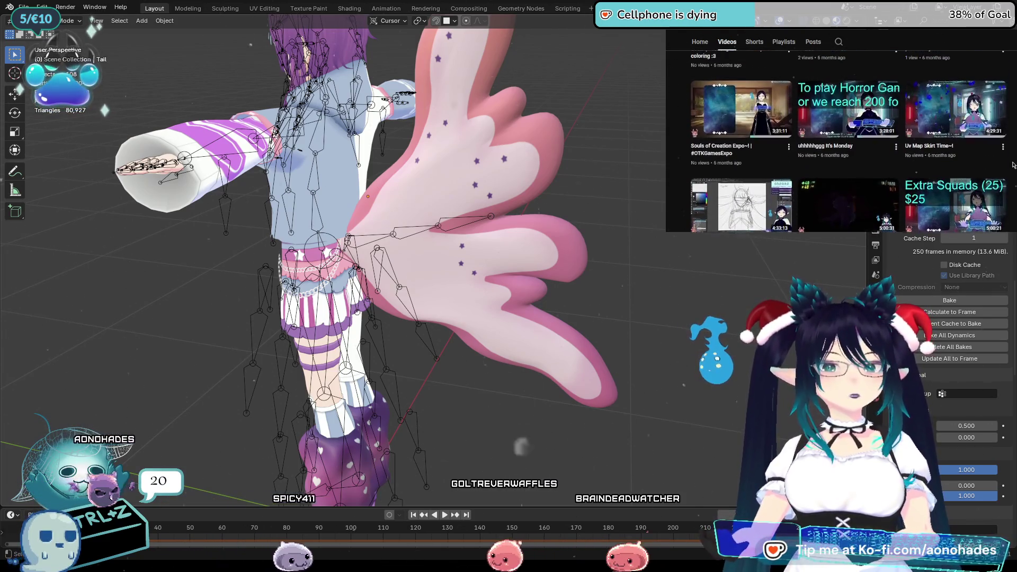
scroll(1012, 165, "up", 1)
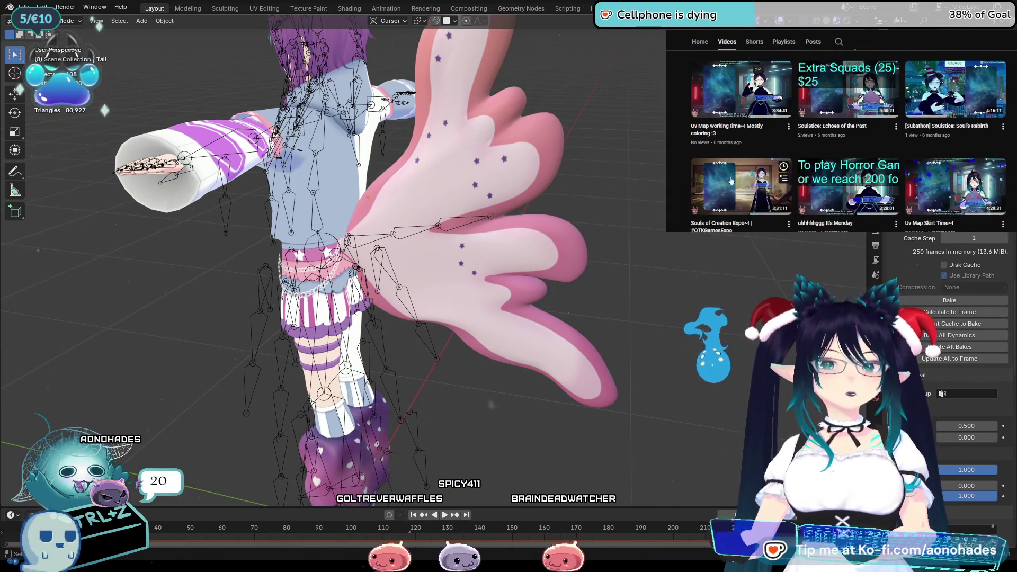
mouse_move(961, 86)
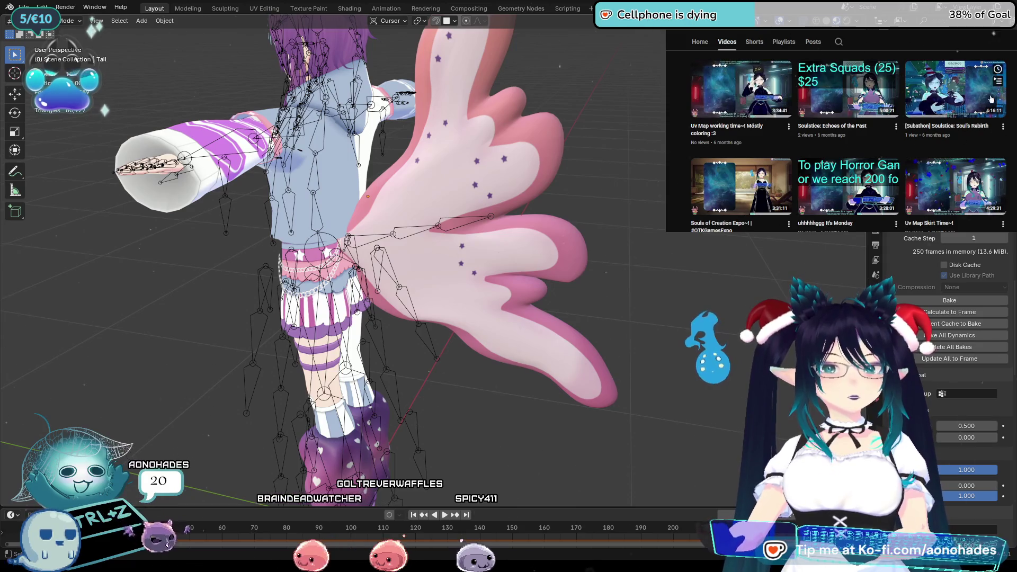
scroll(990, 99, "up", 3)
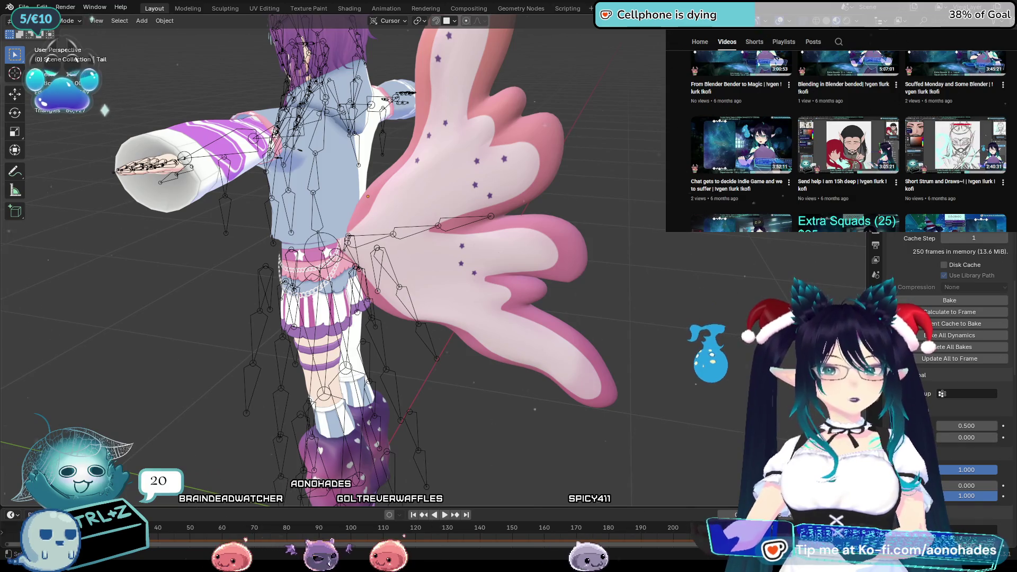
scroll(847, 137, "up", 2)
scroll(847, 141, "up", 5)
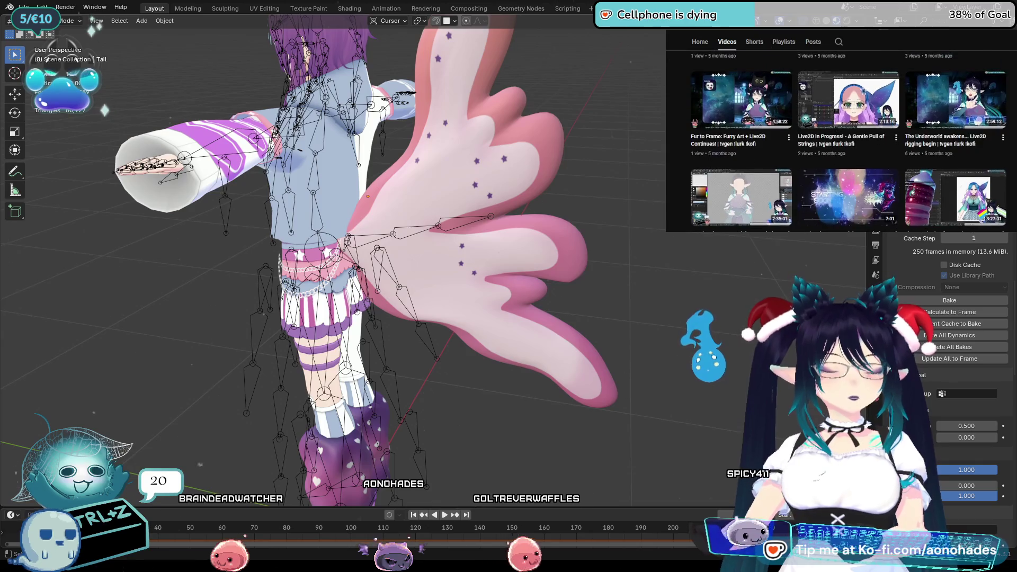
scroll(847, 140, "up", 5)
scroll(847, 140, "up", 5)
scroll(848, 140, "up", 5)
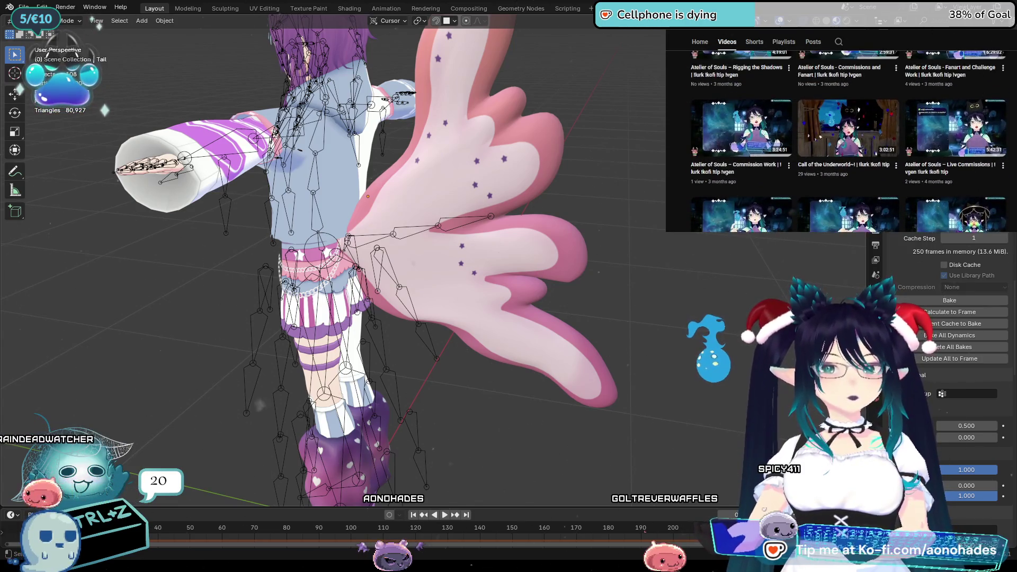
scroll(847, 140, "up", 2)
scroll(847, 140, "up", 4)
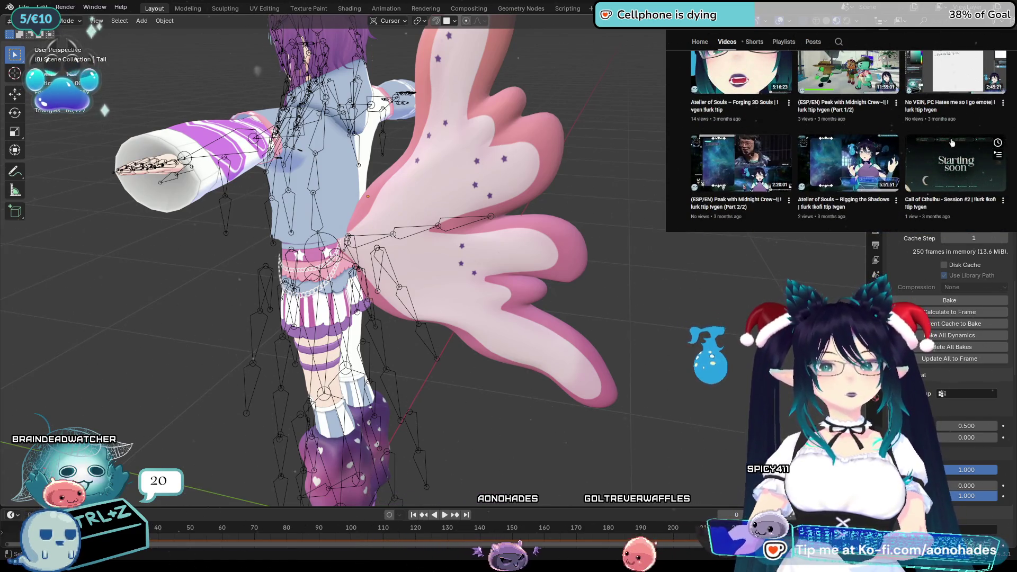
scroll(847, 140, "up", 3)
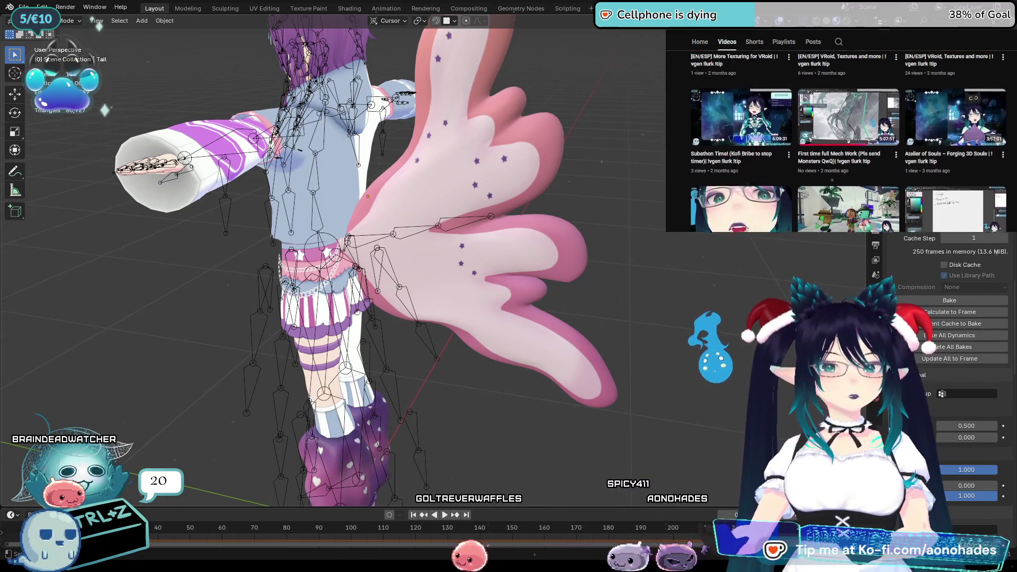
scroll(718, 152, "down", 3)
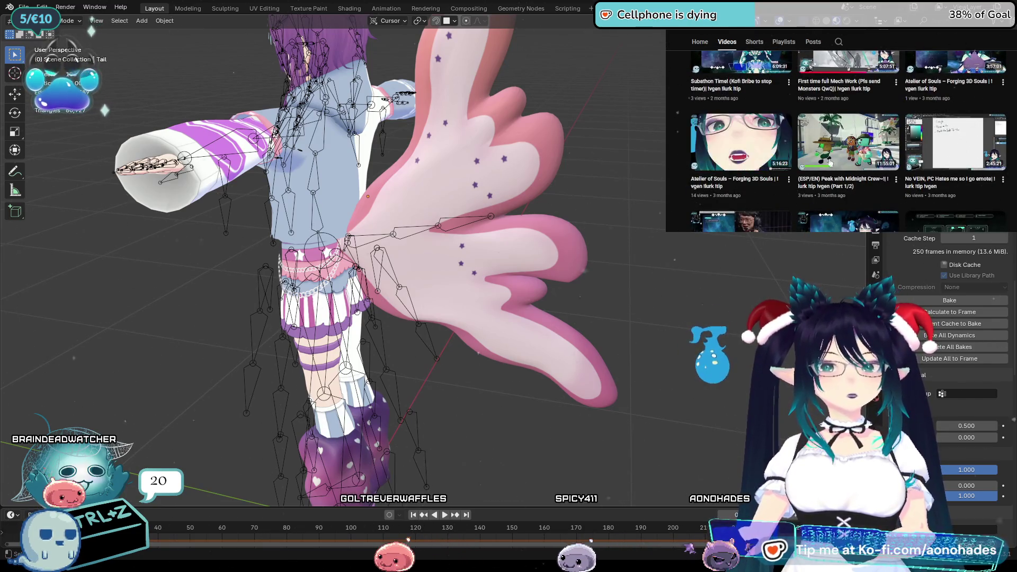
scroll(741, 133, "up", 3)
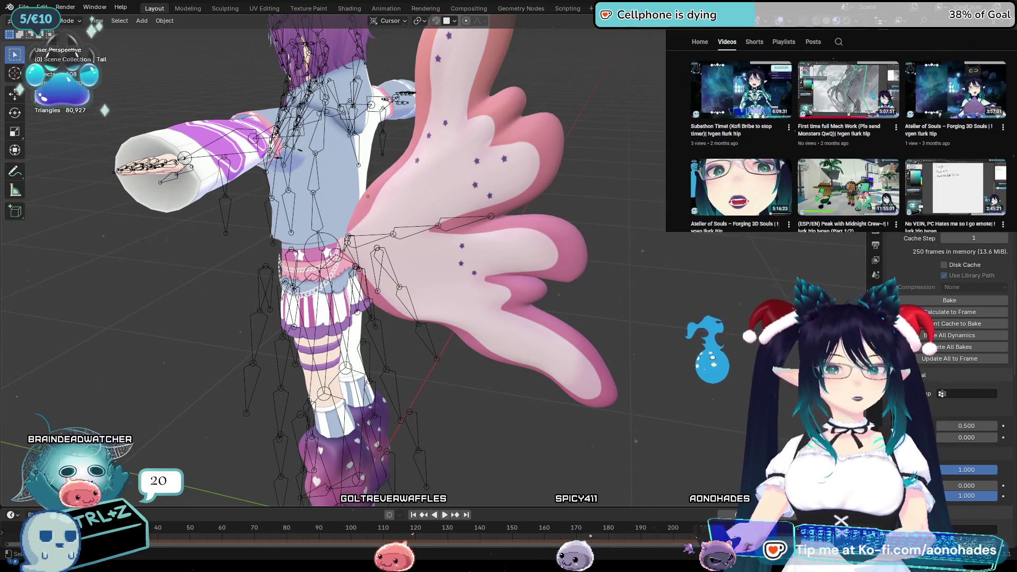
scroll(847, 140, "up", 3)
scroll(848, 140, "up", 5)
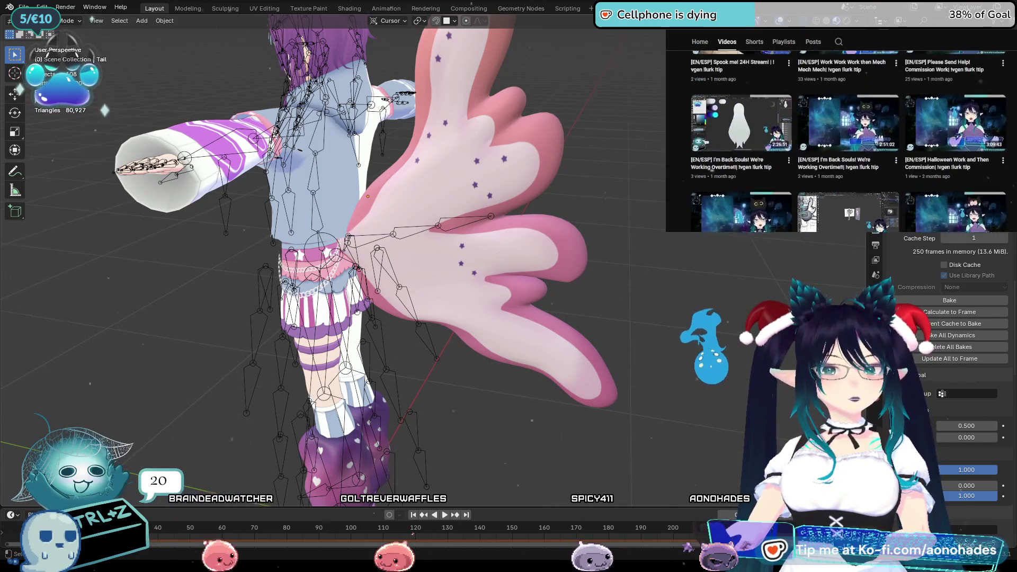
scroll(847, 141, "up", 3)
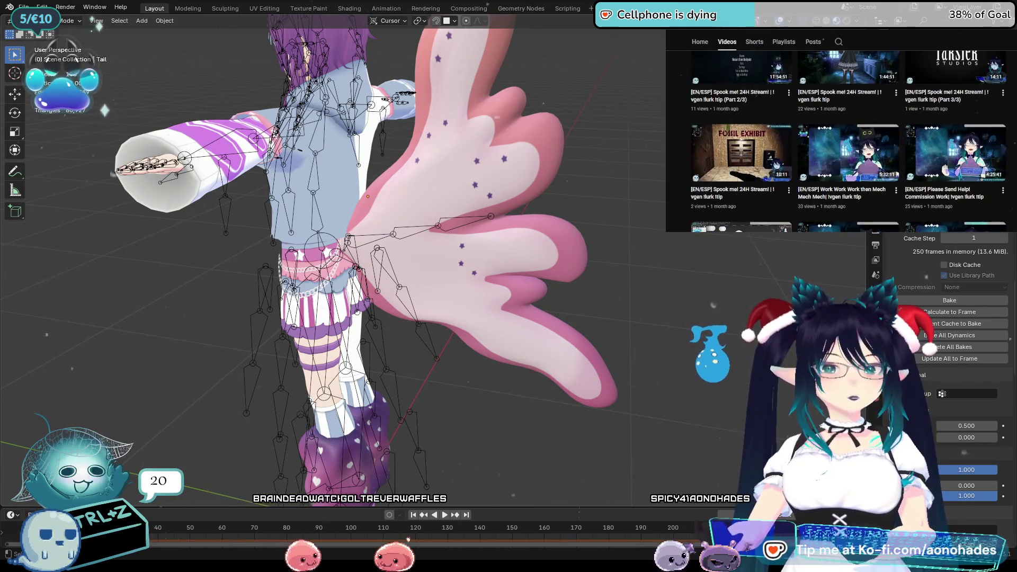
scroll(736, 172, "down", 1)
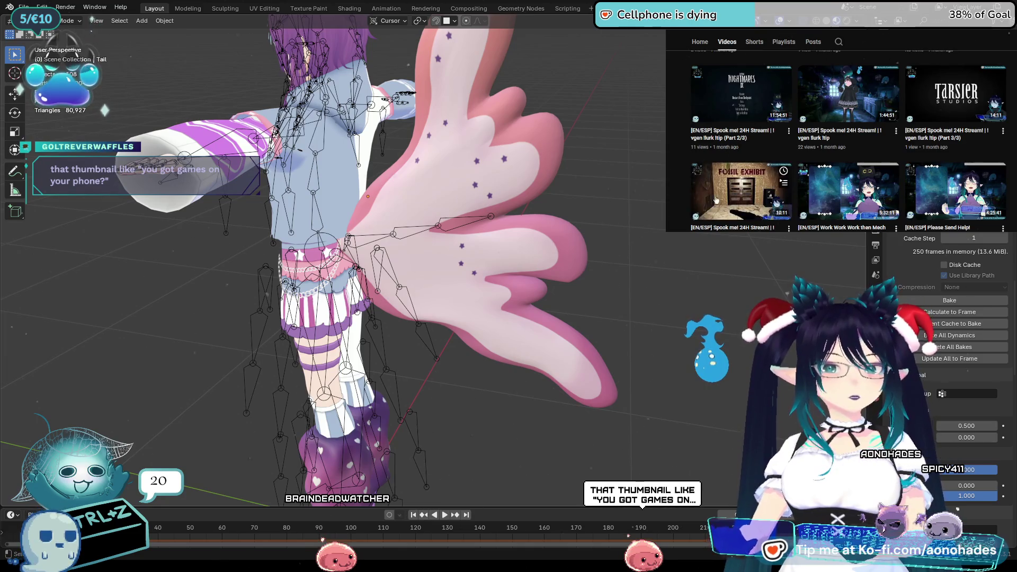
scroll(1009, 147, "up", 1)
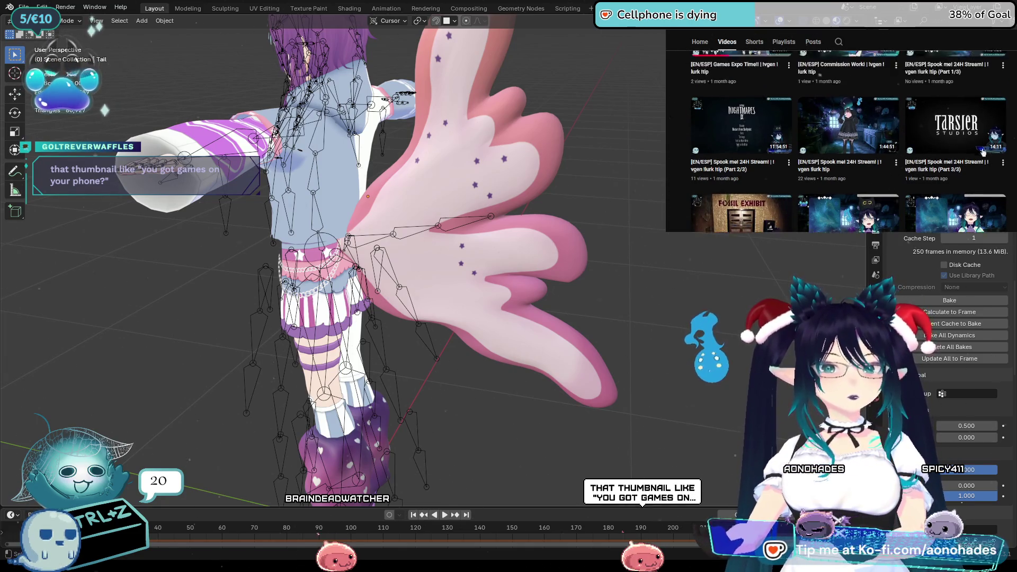
scroll(841, 141, "up", 1)
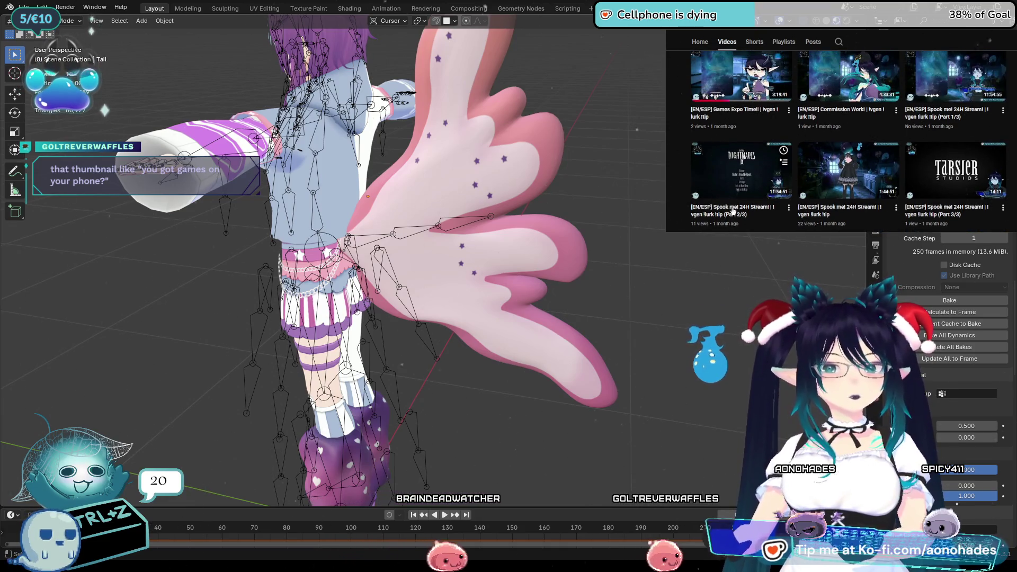
mouse_move(1006, 168)
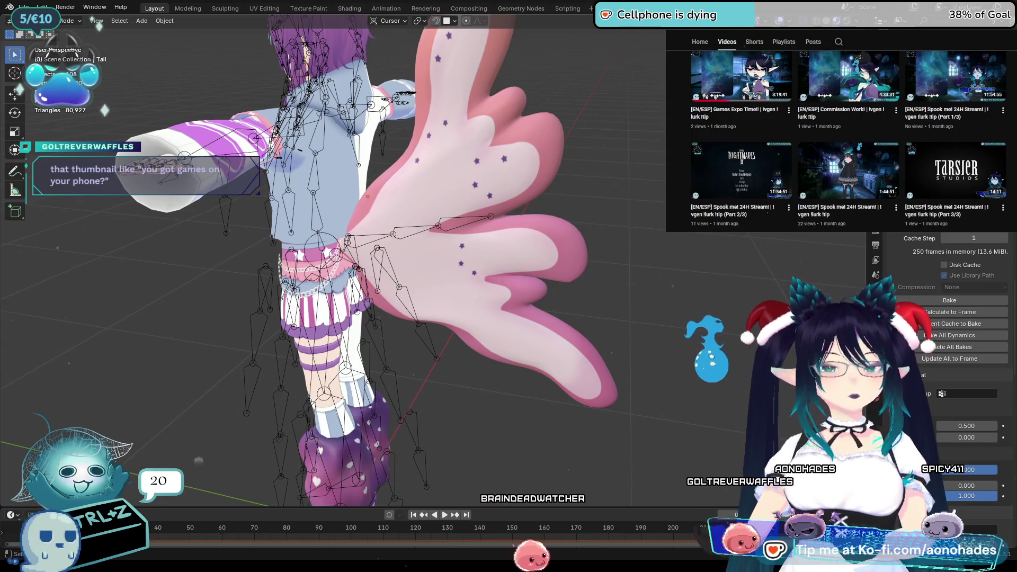
scroll(847, 138, "up", 1)
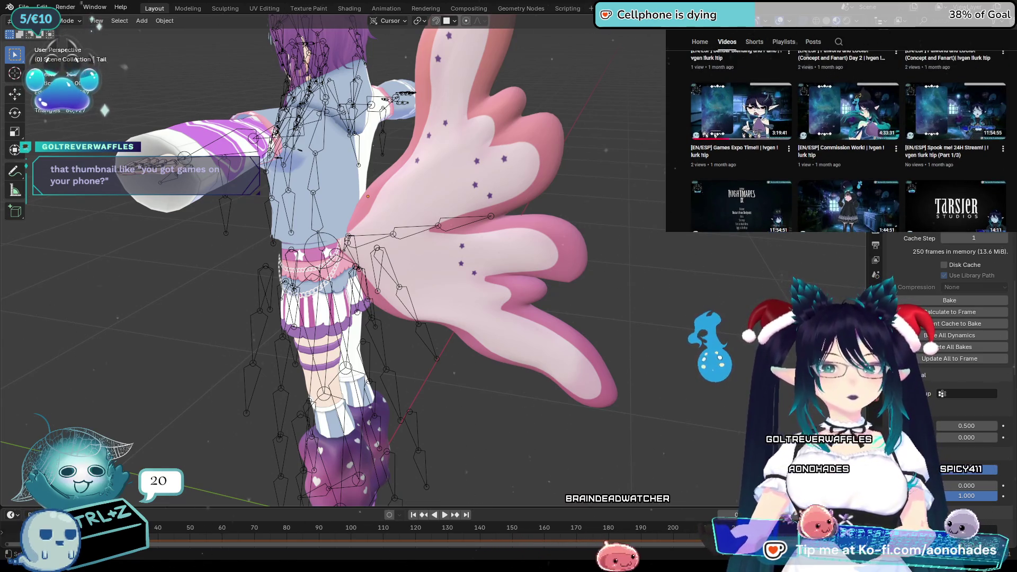
scroll(1013, 132, "up", 3)
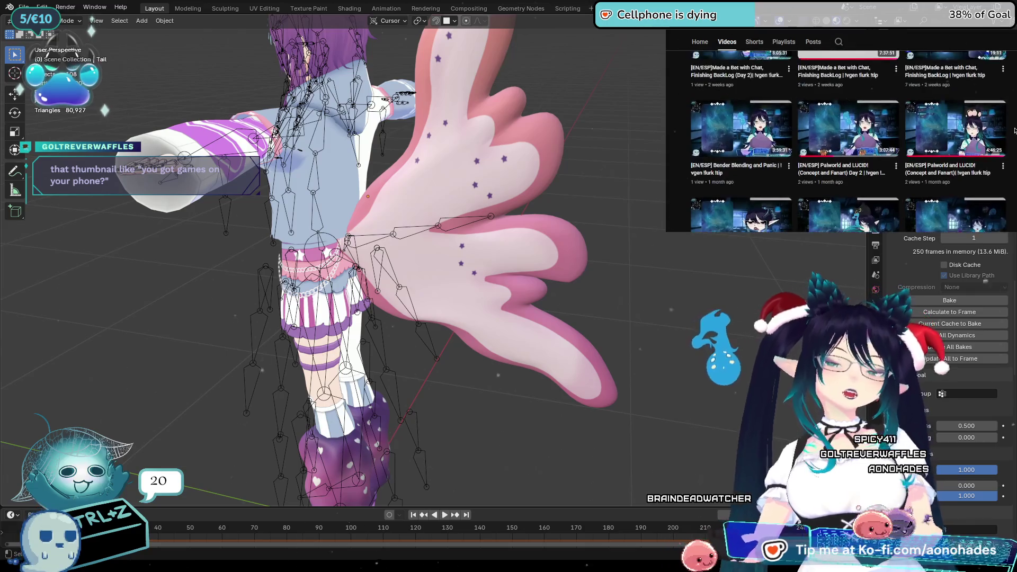
scroll(834, 135, "up", 3)
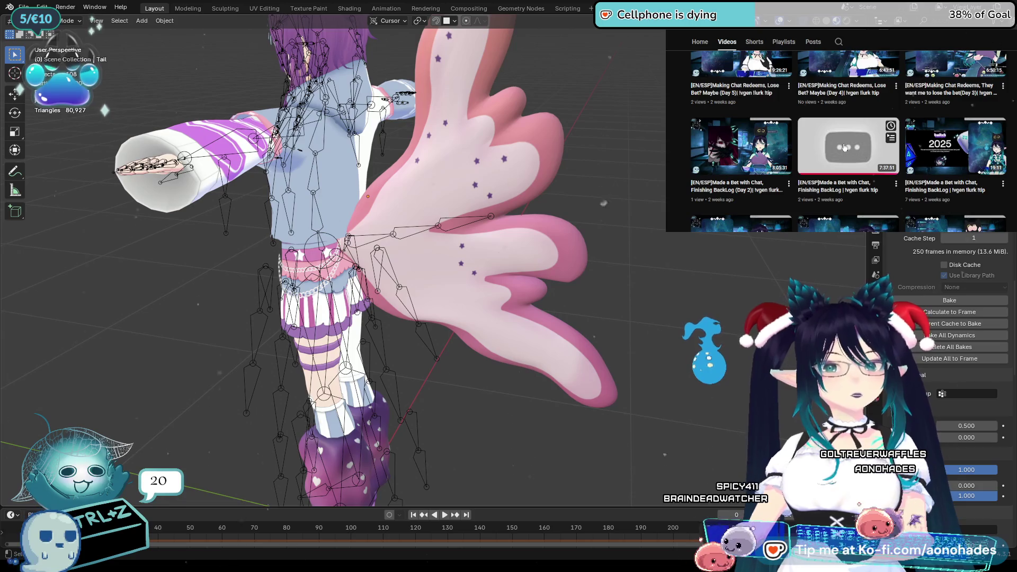
left_click(848, 146)
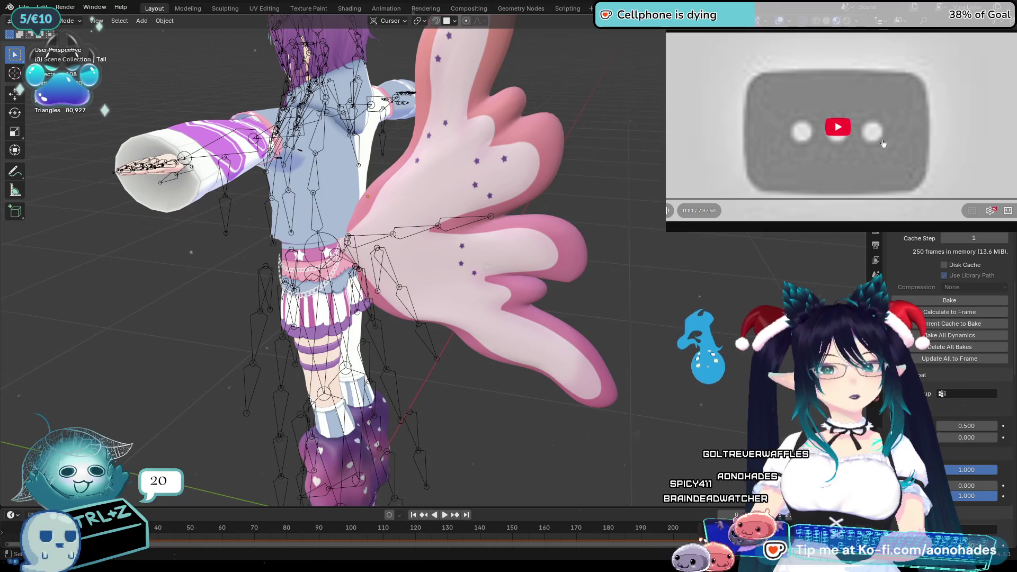
left_click(843, 145)
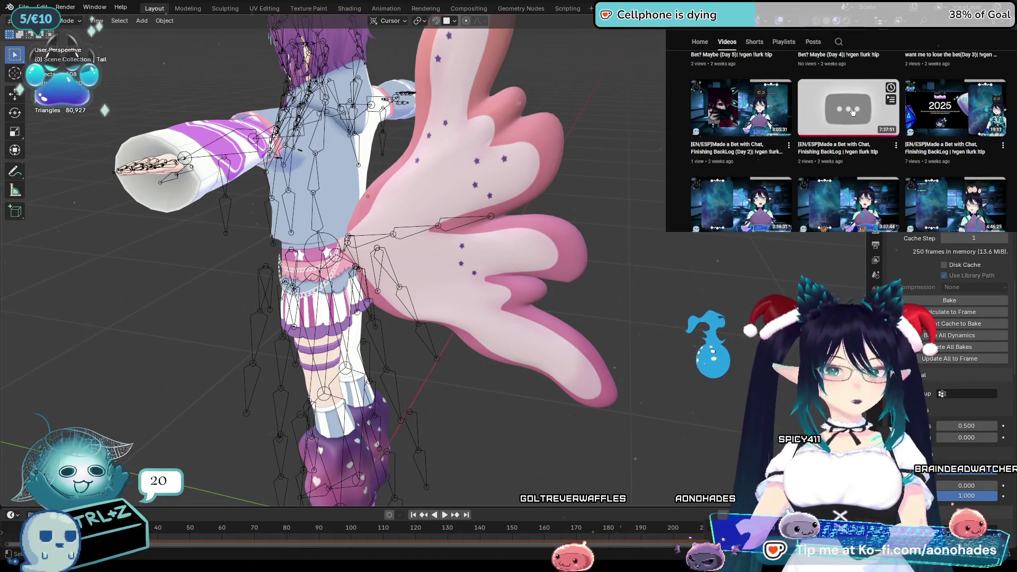
scroll(1006, 155, "up", 5)
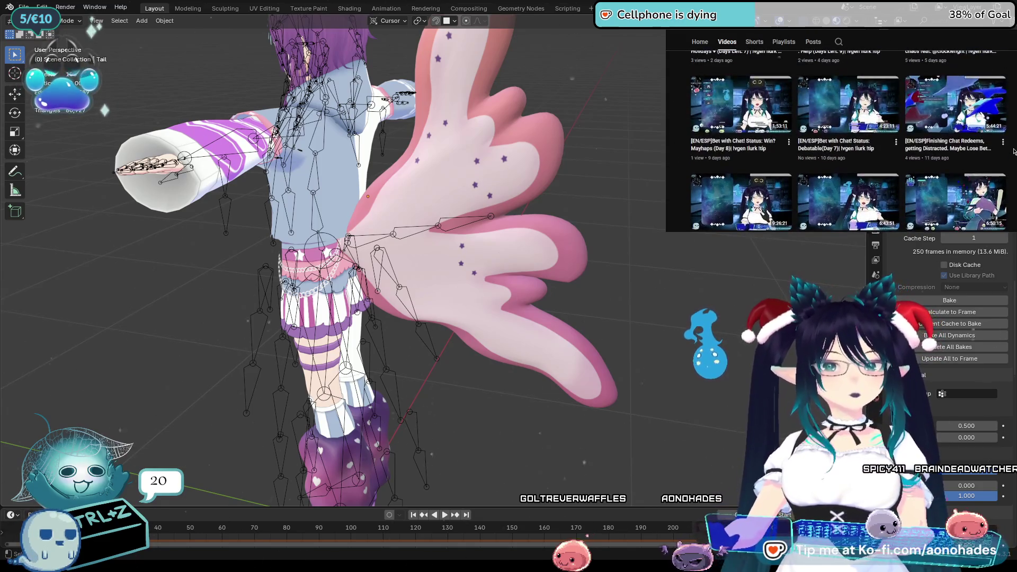
scroll(1012, 153, "down", 1)
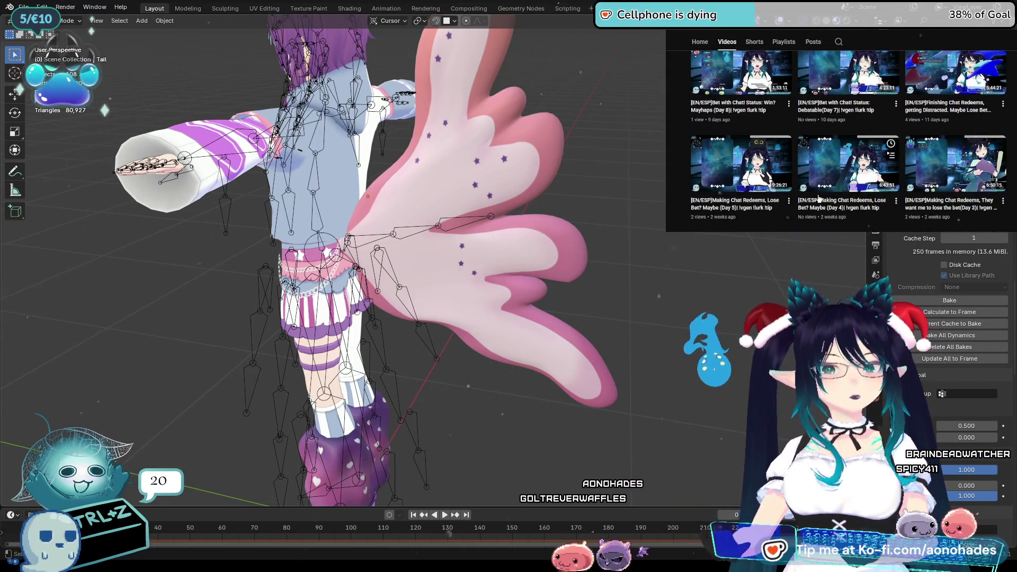
mouse_move(863, 180)
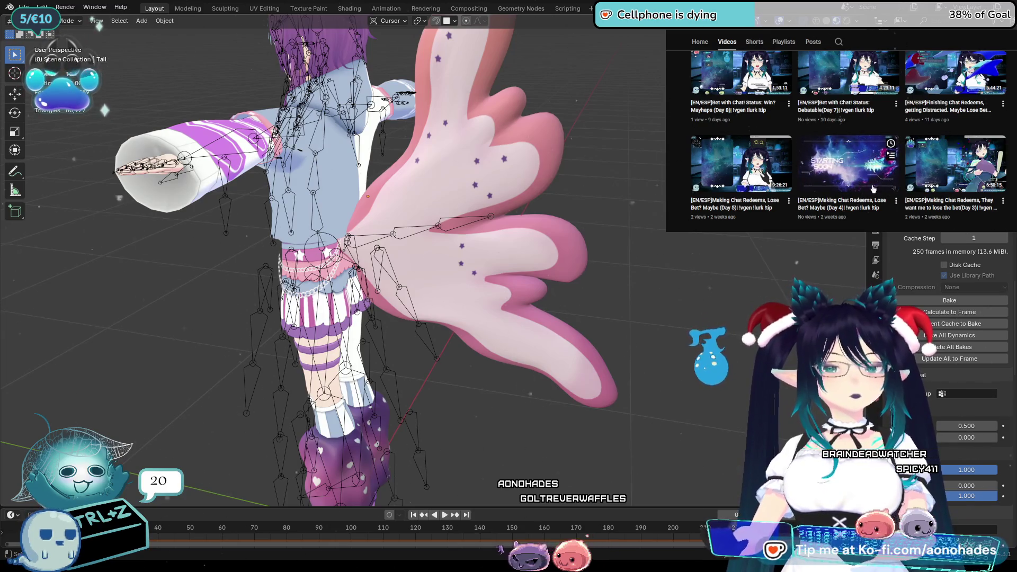
scroll(1006, 154, "up", 3)
scroll(1006, 153, "up", 3)
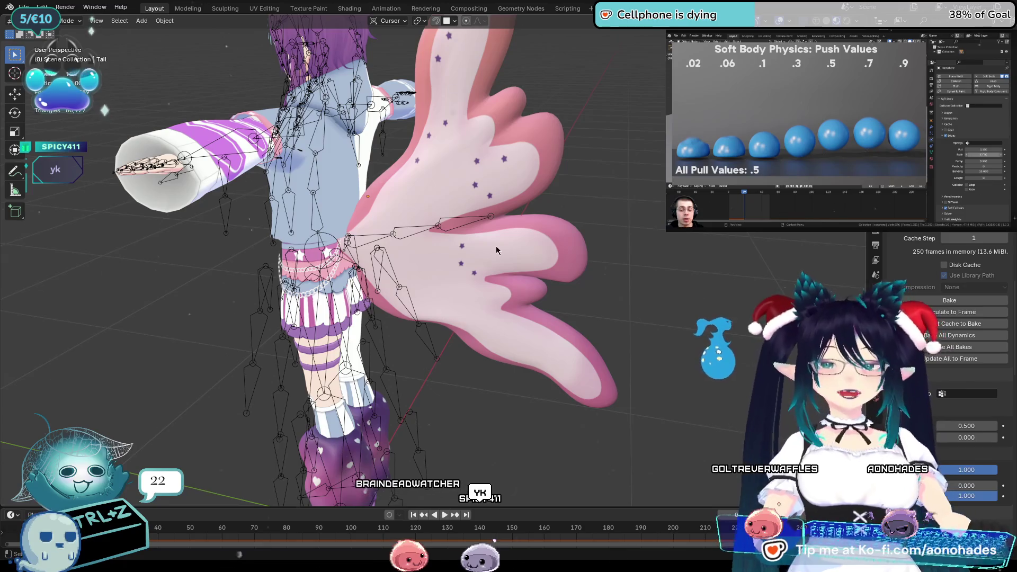
Zoom in on the tail root over the skirt, select Armature.001, and enter Edit Mode
left_click(936, 394)
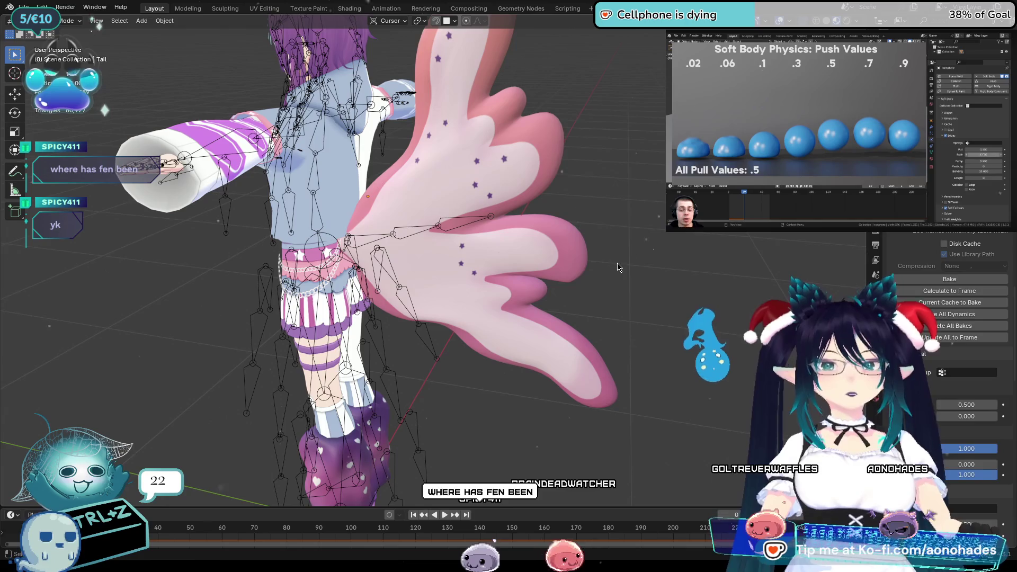
mouse_move(570, 247)
middle_mouse_down()
mouse_move(576, 236)
mouse_move(667, 279)
mouse_move(609, 280)
middle_mouse_up()
scroll(583, 282, "up", 5)
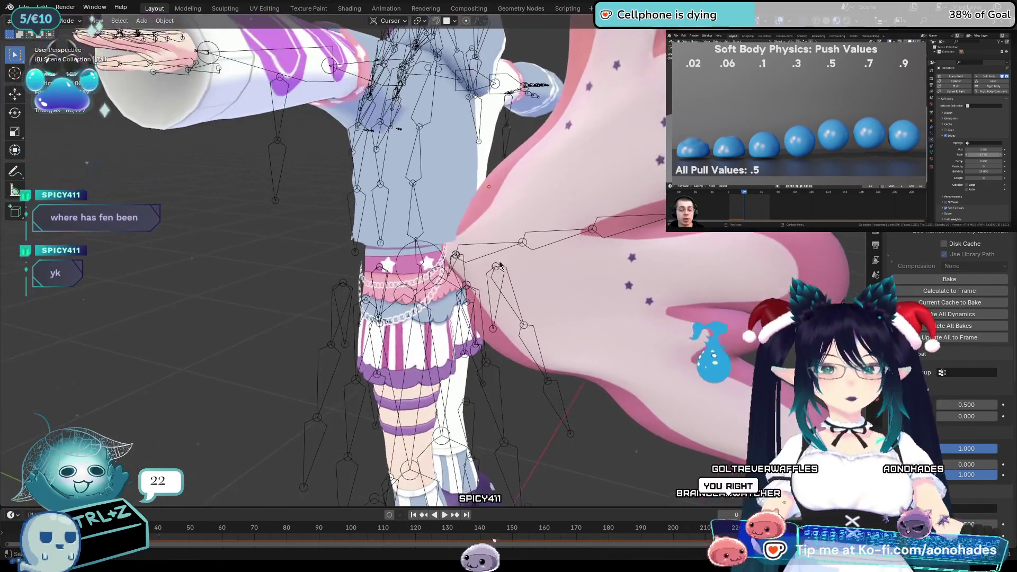
scroll(551, 283, "up", 4)
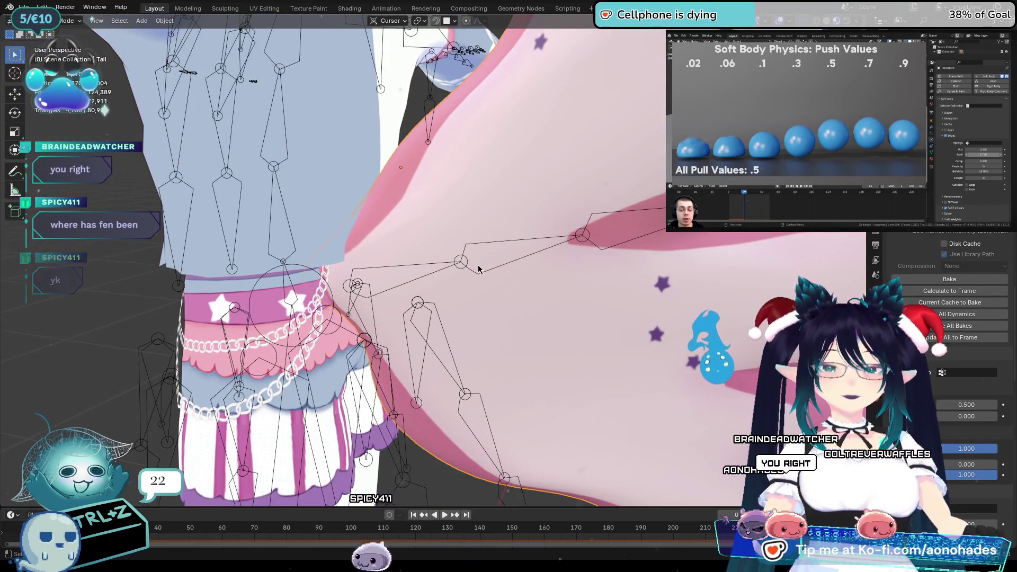
left_click(463, 262)
key("Tab")
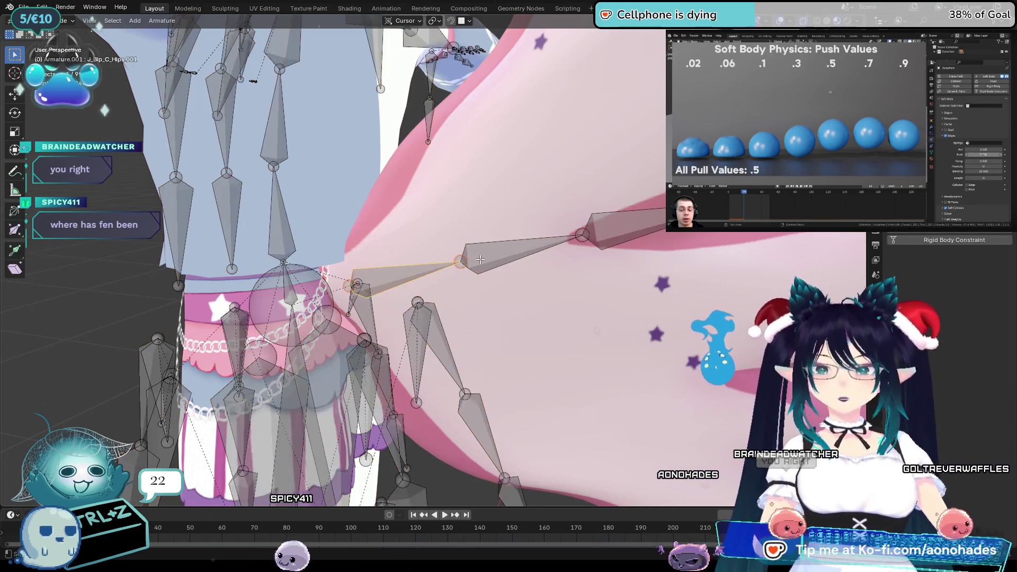
Select the hips bone beside the tail base to view its Bone Transform values
middle_click_drag(539, 307, 550, 305)
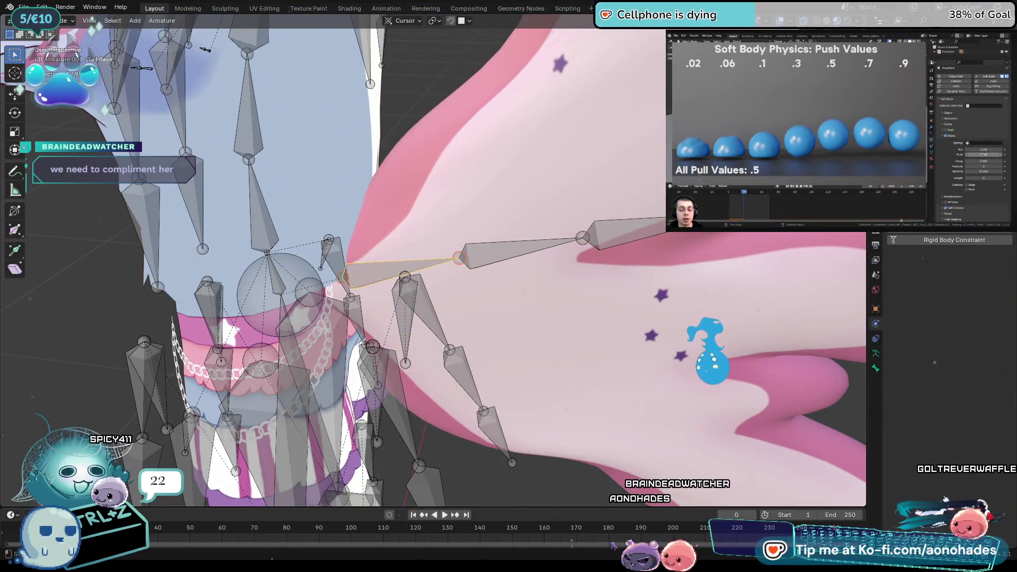
left_click(522, 249)
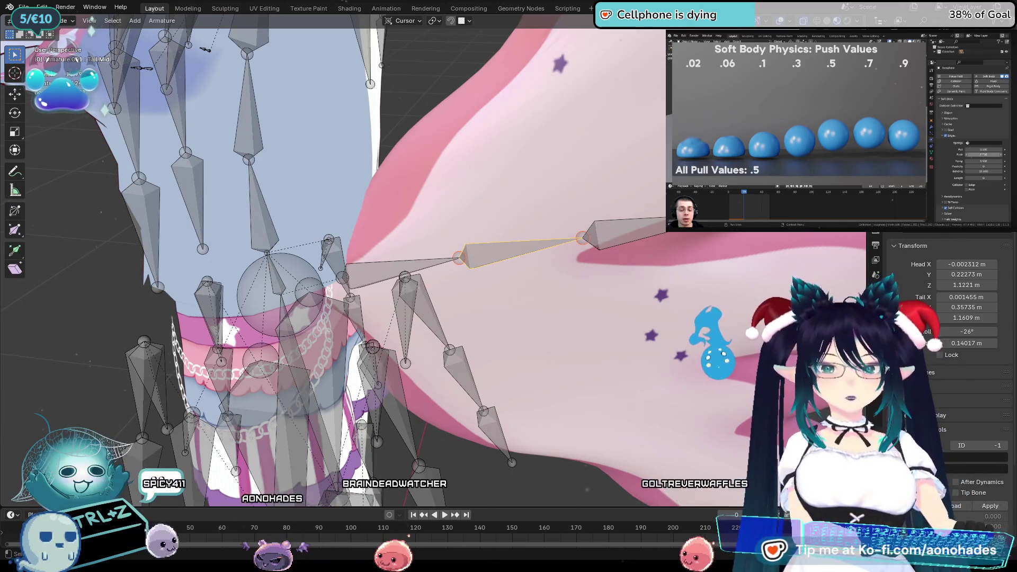
Walk the Tail_Mid, child and Tail_Base bones reading Head/Tail values, then return to Object Mode
key("bracketright")
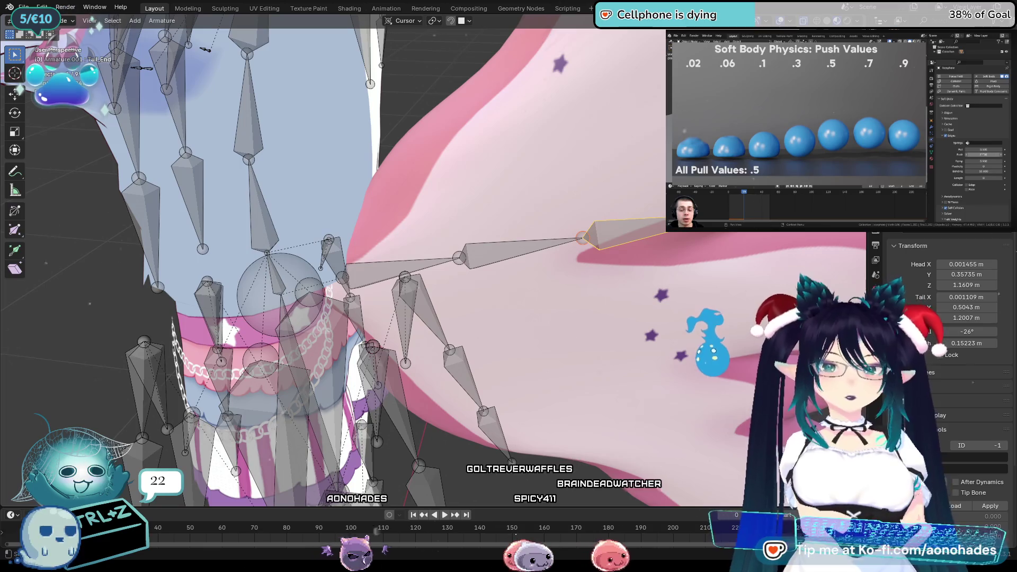
key("bracketleft")
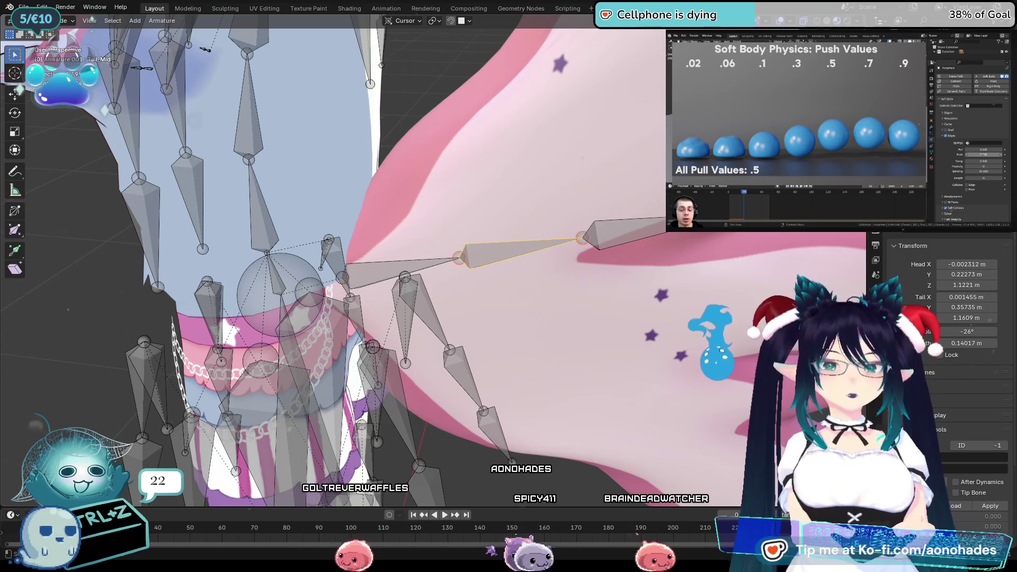
key("bracketleft")
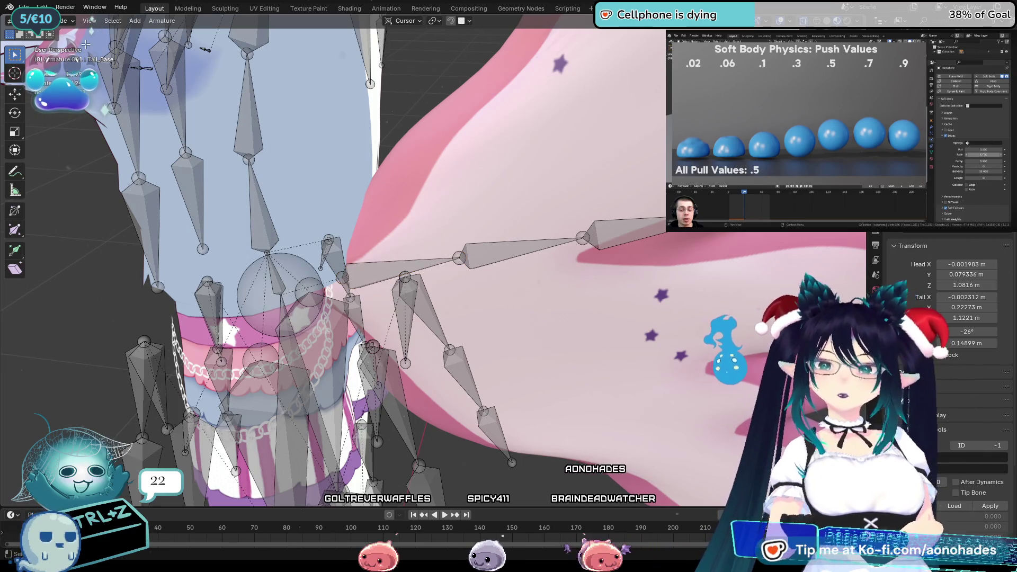
key("Tab")
left_click(665, 238)
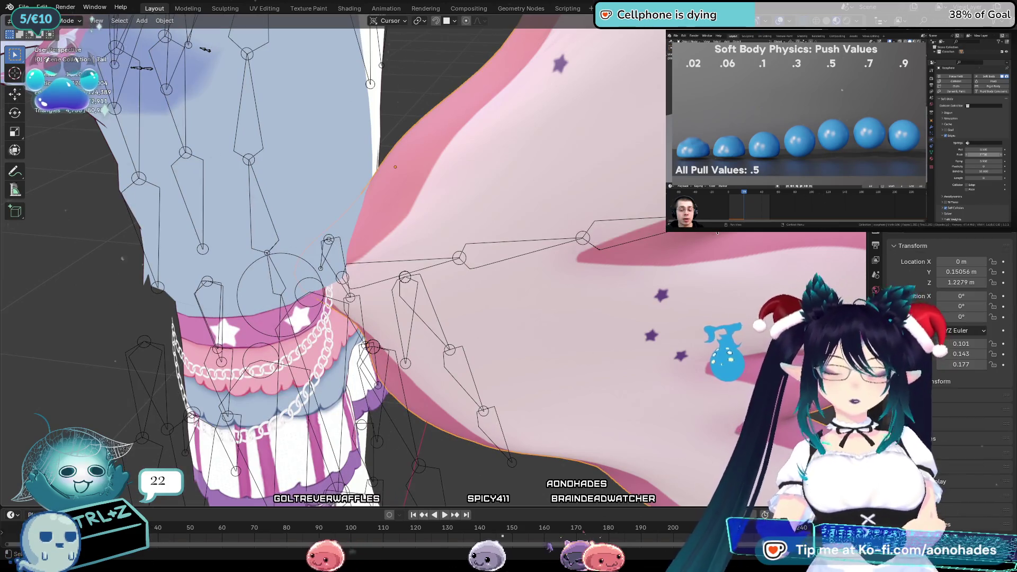
Set the Tail mesh's Soft Body vertex group to Tail_Base in Physics properties
scroll(709, 237, "down", 6)
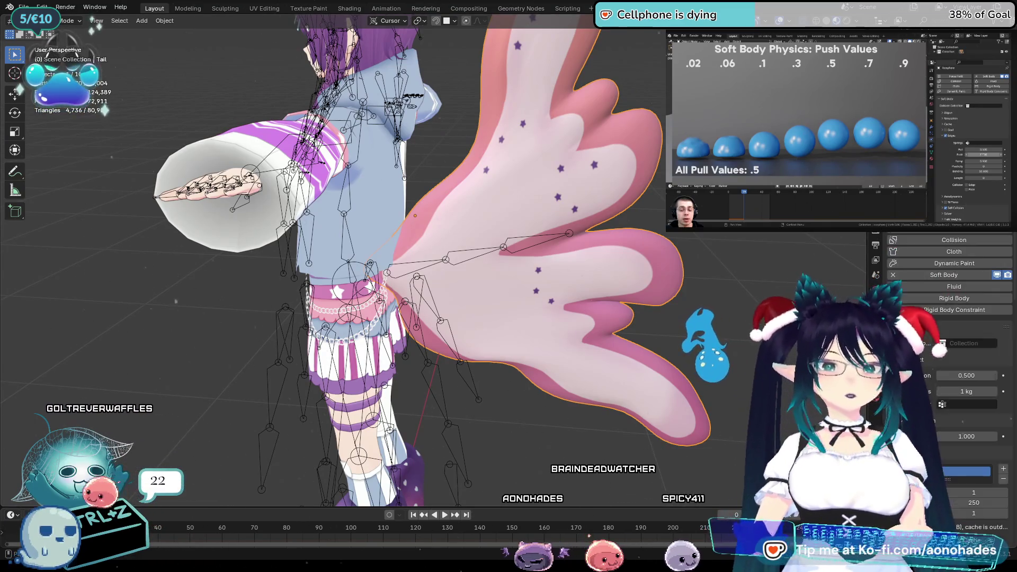
scroll(951, 407, "down", 6)
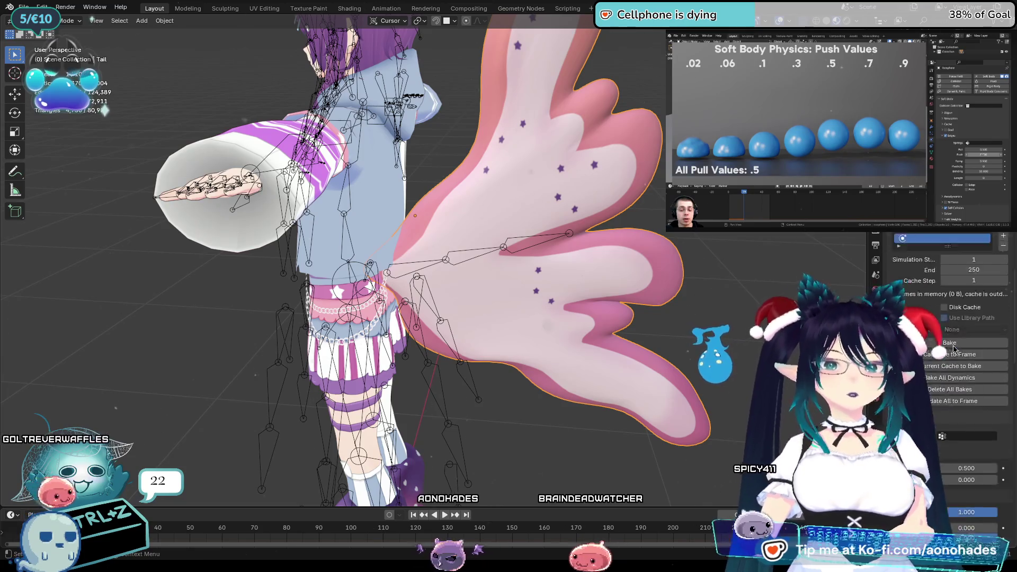
left_click(964, 393)
left_click(886, 411)
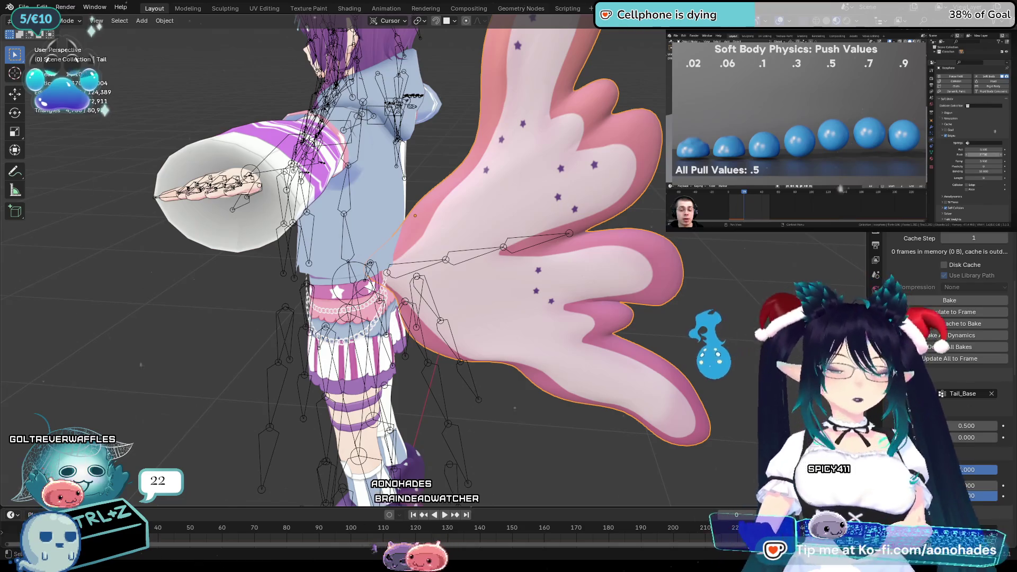
left_click(963, 395)
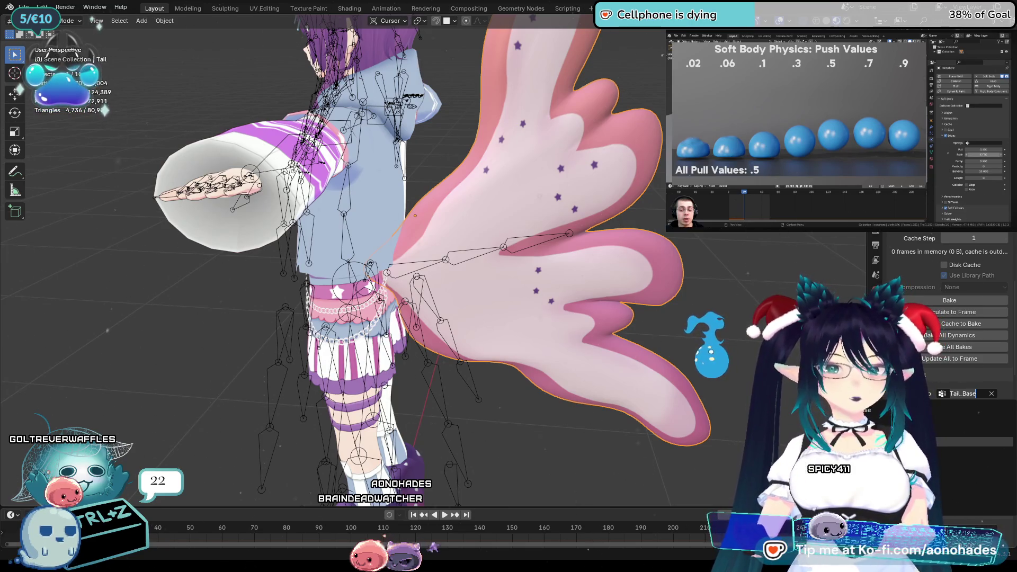
Confirm Tail_Base as the goal vertex group and start animation playback to test the rig
key("Return")
scroll(708, 335, "up", 5)
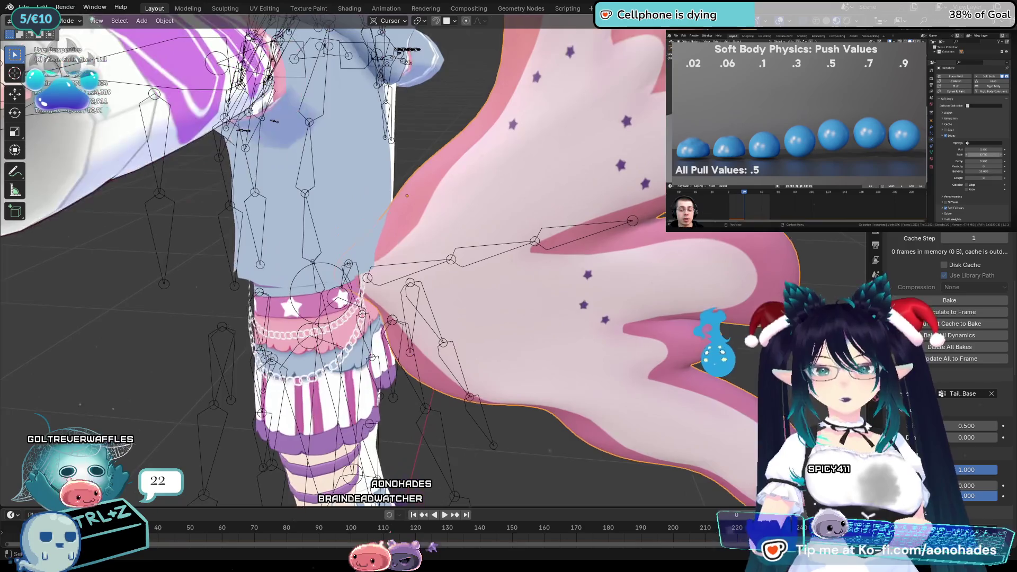
scroll(708, 335, "down", 5)
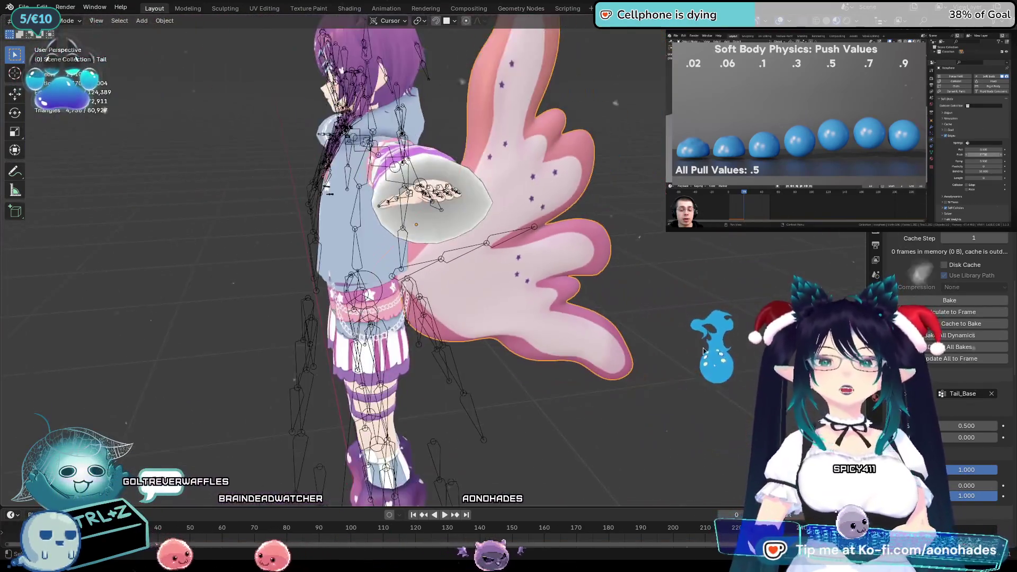
middle_click_drag(703, 348, 731, 337)
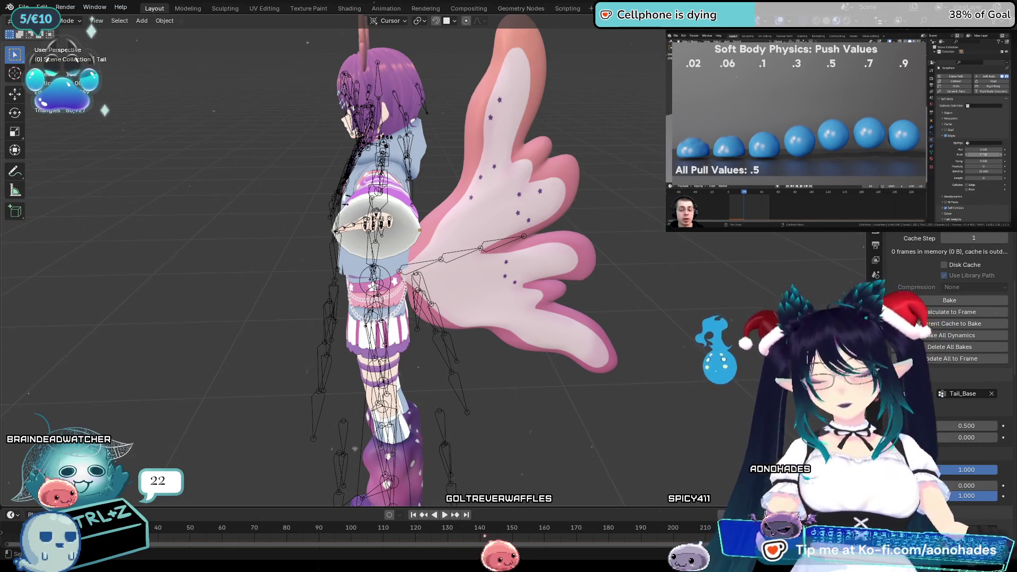
key("space")
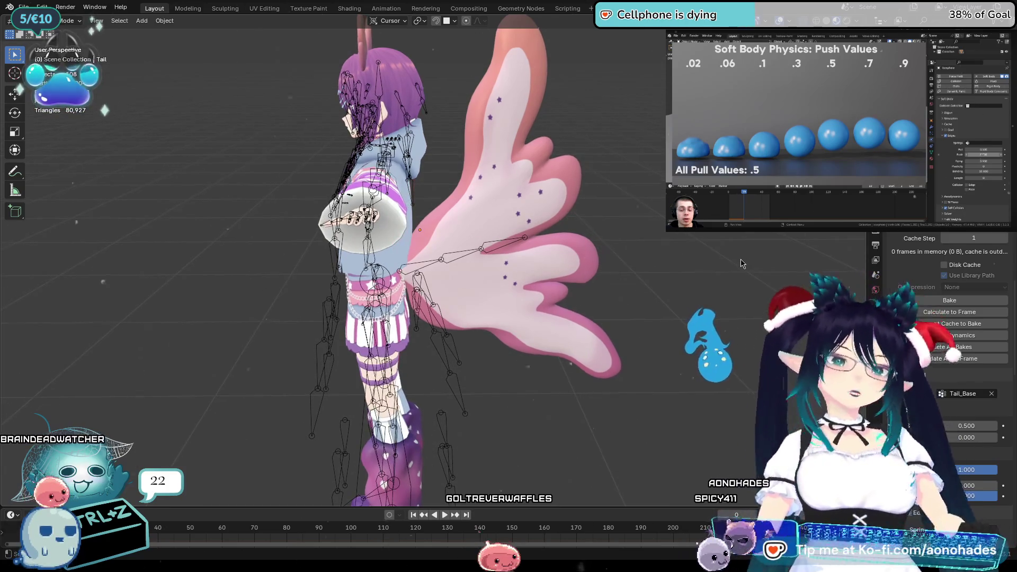